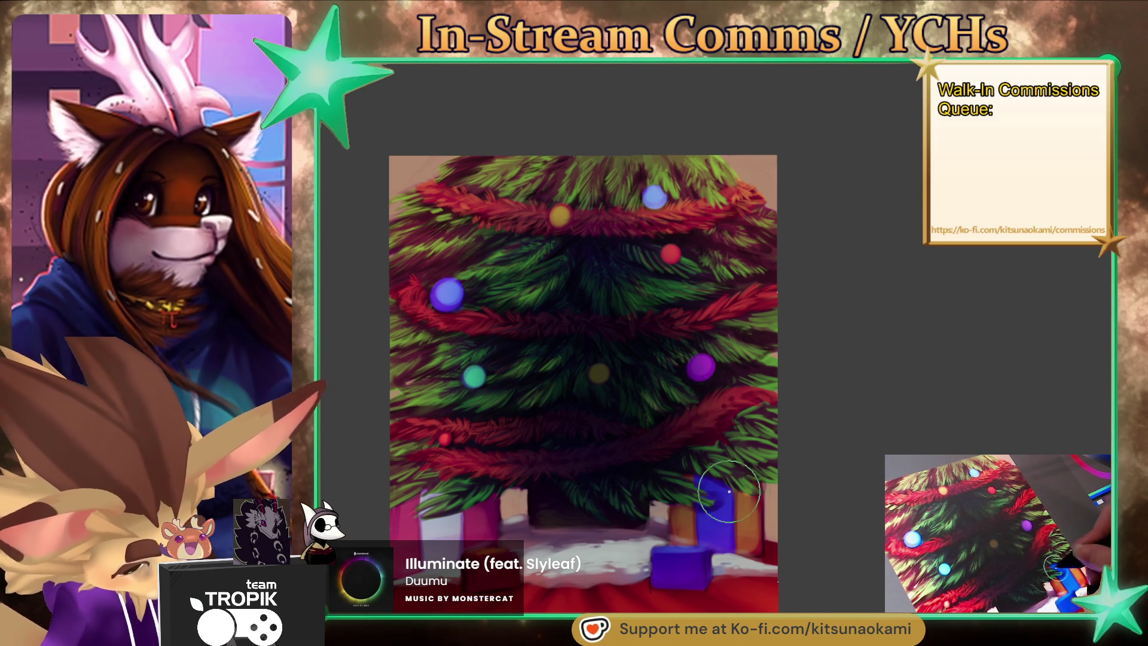
Paint an orange paw print, one pad and three toes, on the purple ornament.
mouse_move(802, 508)
mouse_down()
mouse_move(876, 515)
mouse_move(835, 531)
mouse_up()
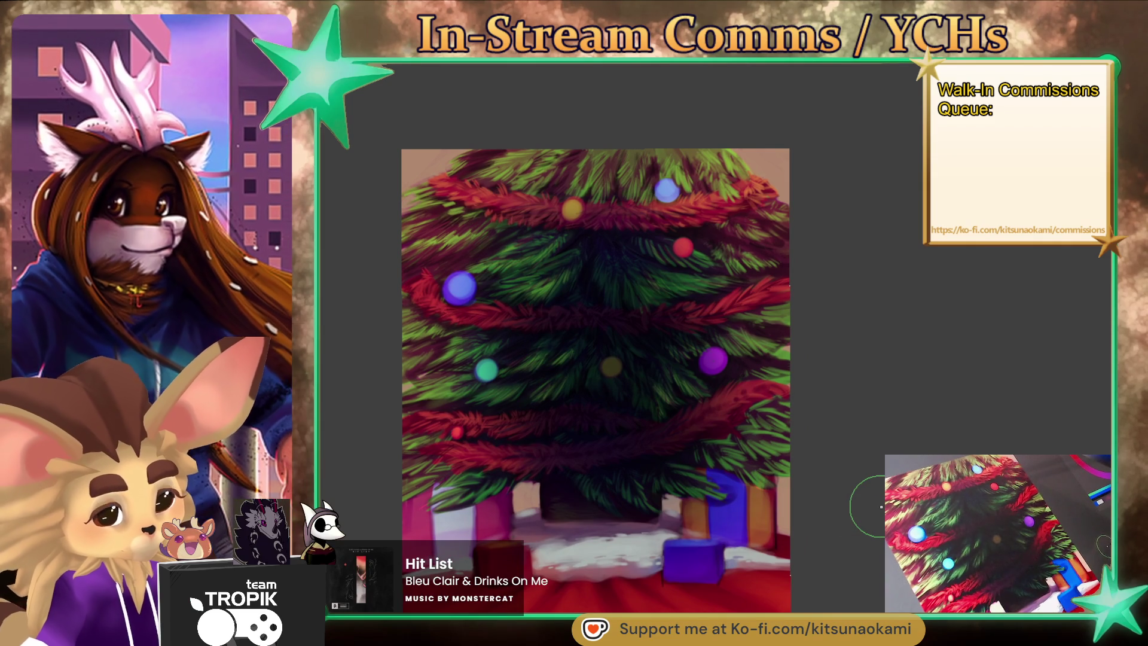
scroll(877, 509, up, 3)
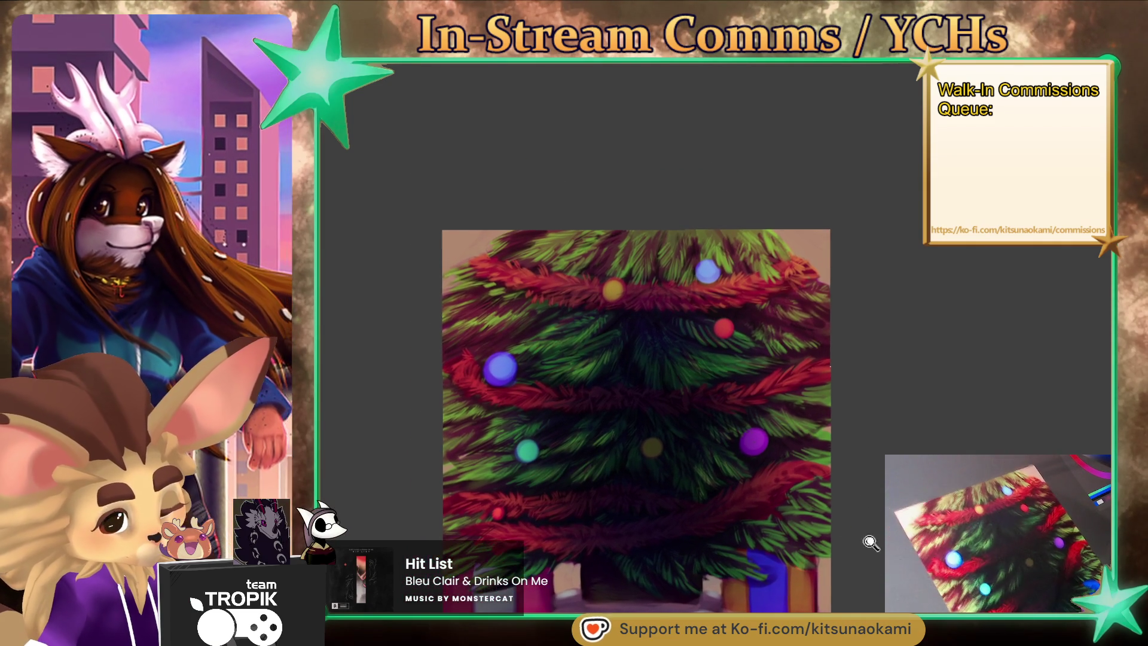
drag(884, 487, 874, 505)
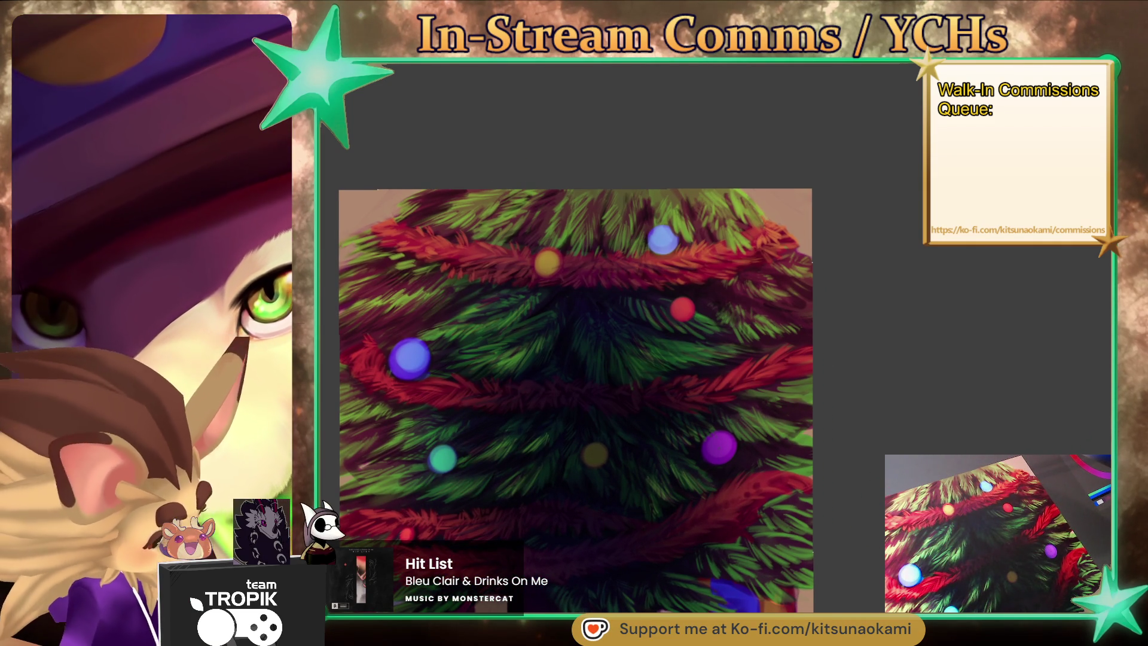
drag(874, 505, 877, 497)
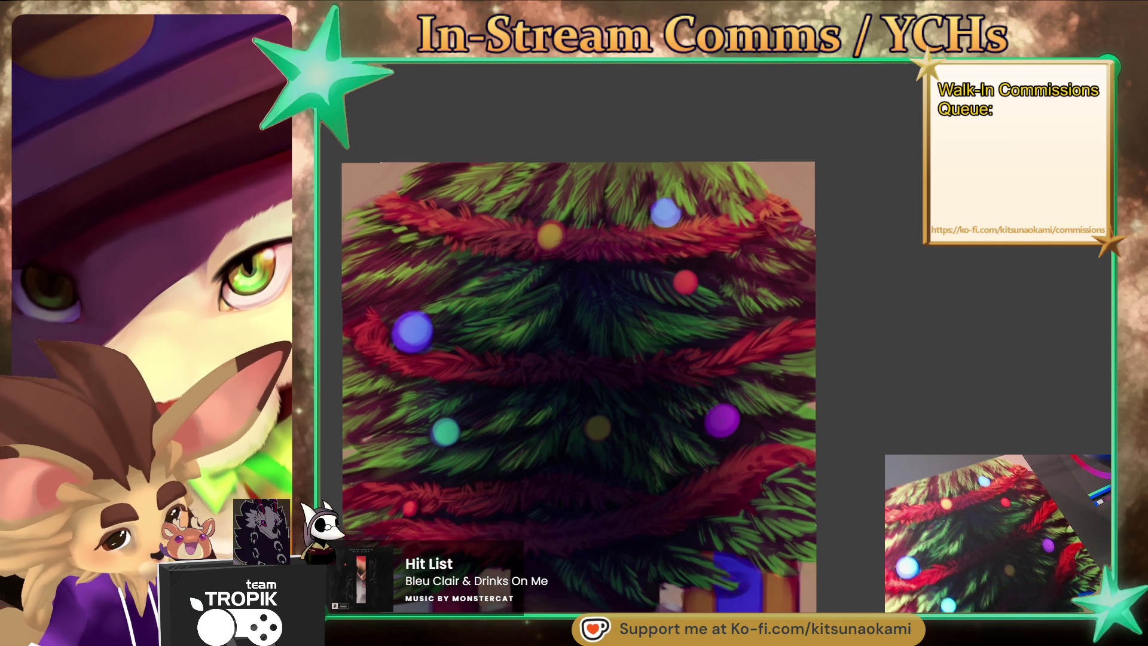
scroll(580, 377, down, 3)
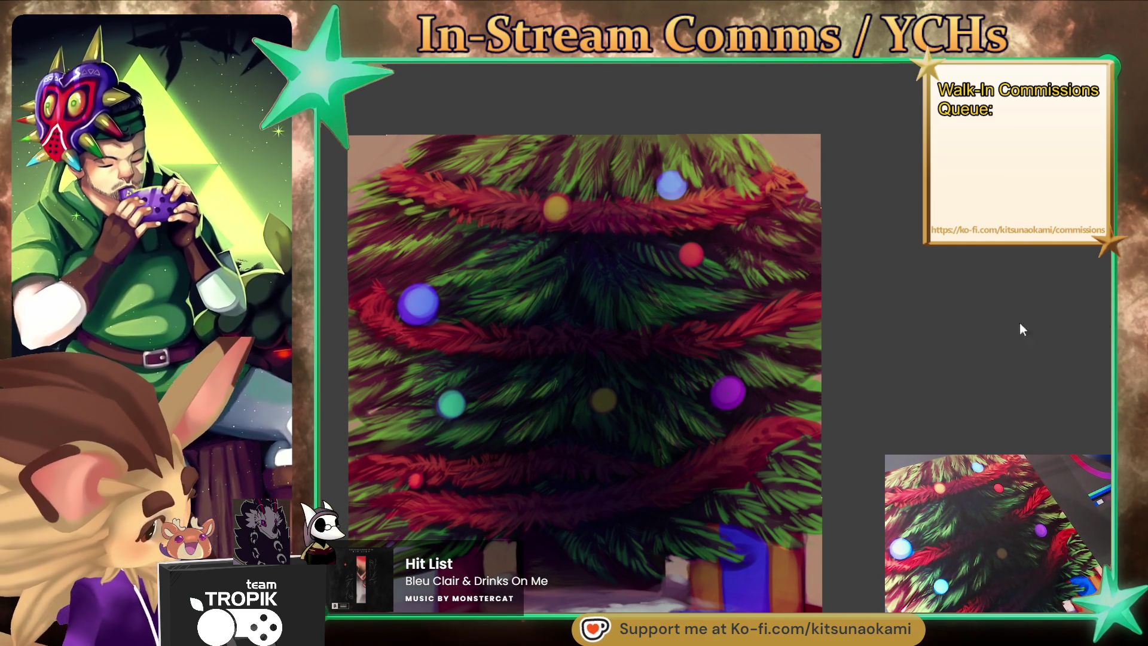
scroll(801, 305, up, 2)
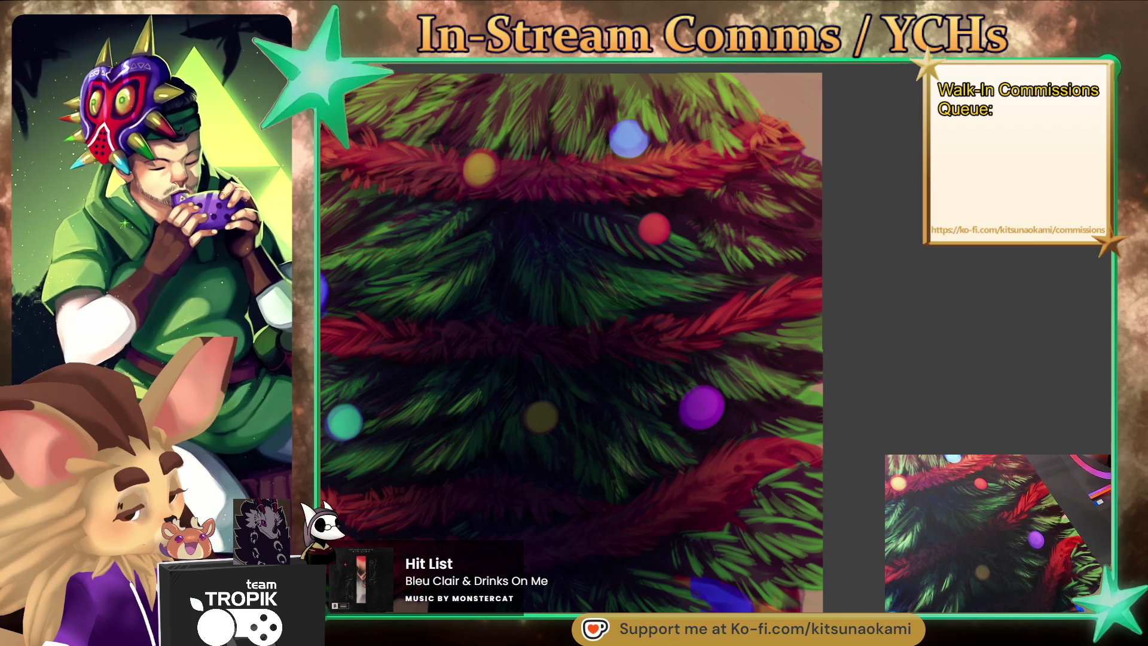
click(707, 413)
click(699, 399)
click(707, 395)
click(716, 400)
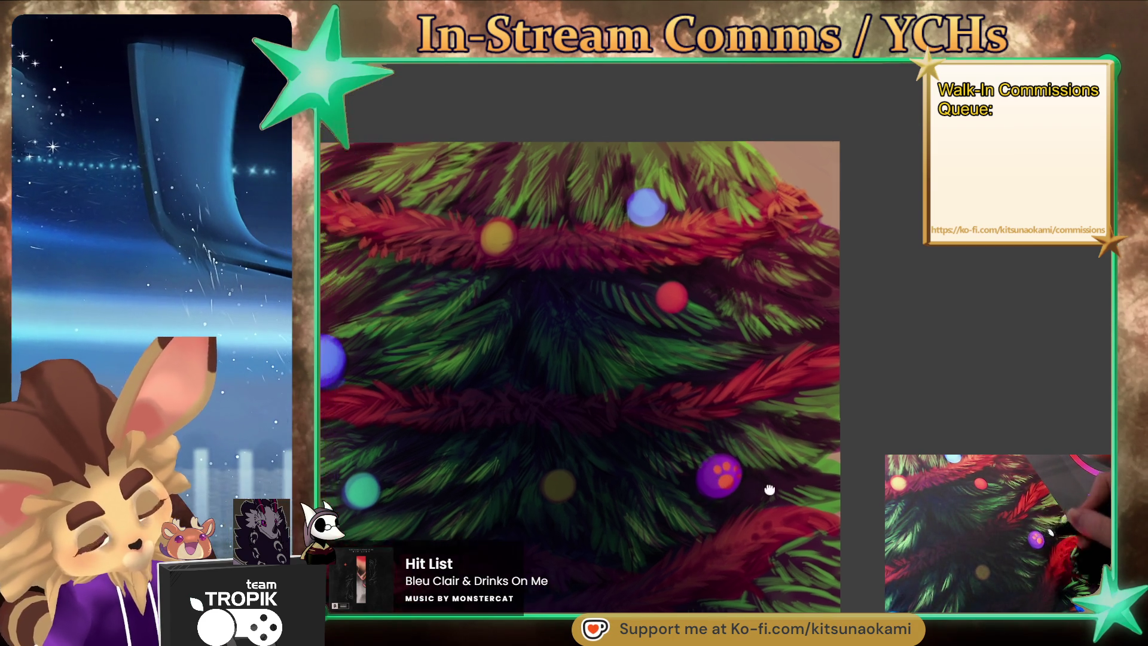
scroll(699, 251, up, 5)
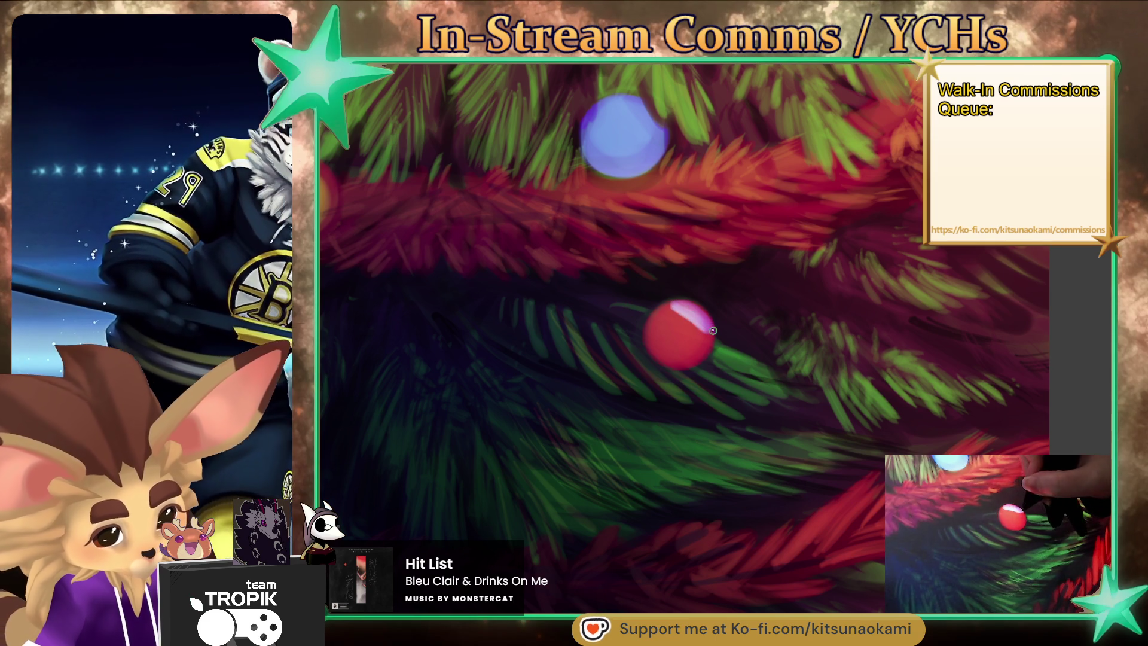
Paint white diagonal stripes across the red ornament and sample nearby green and stripe colours.
drag(651, 326, 708, 347)
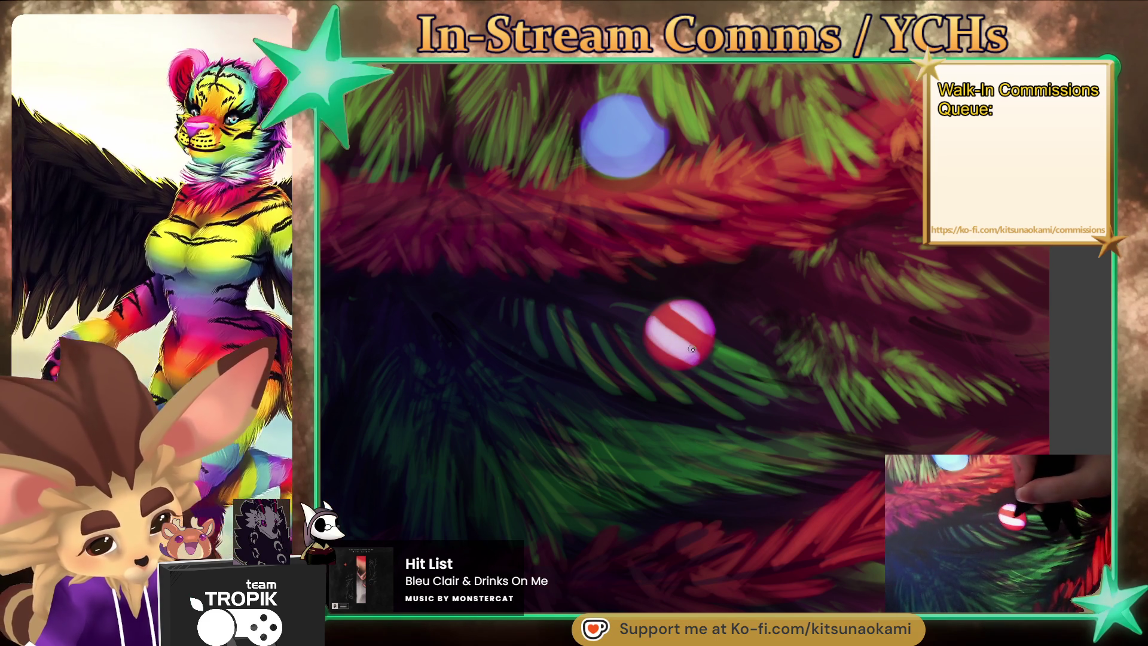
key(minus)
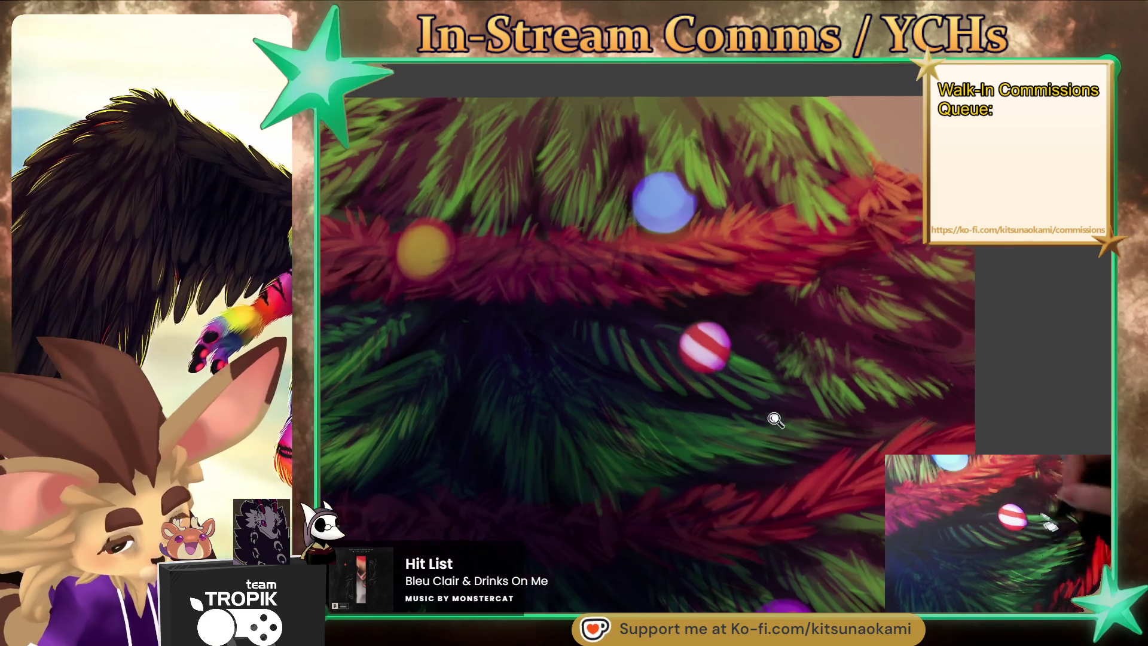
alt+click(734, 371)
alt+click(715, 345)
scroll(712, 337, up, 3)
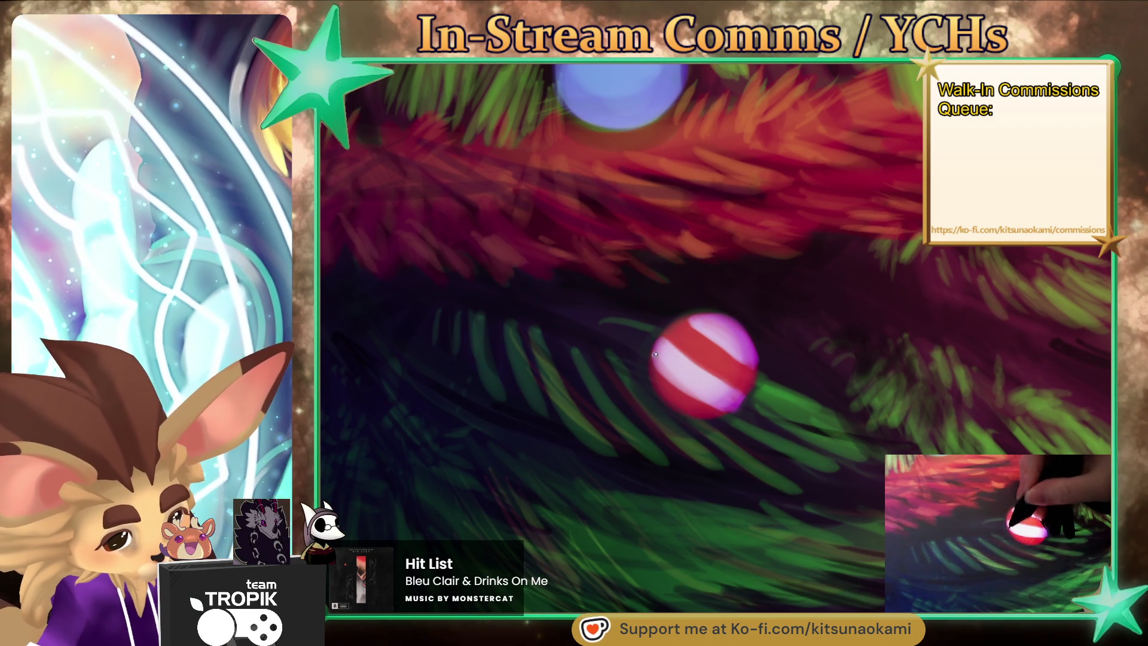
scroll(722, 389, down, 3)
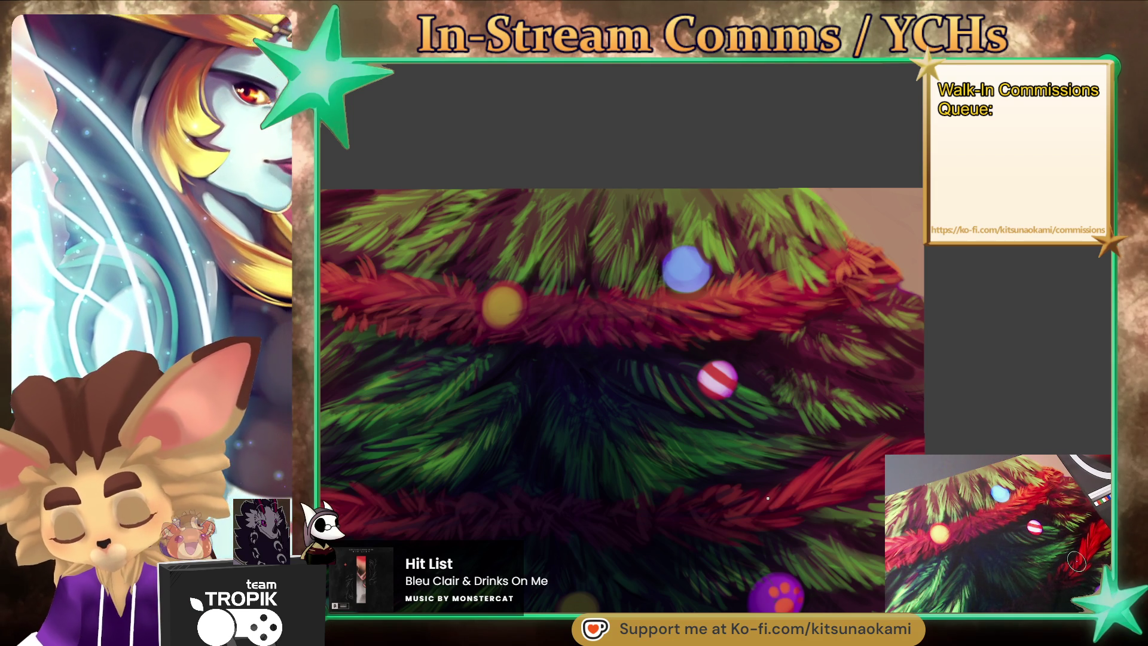
scroll(766, 410, up, 3)
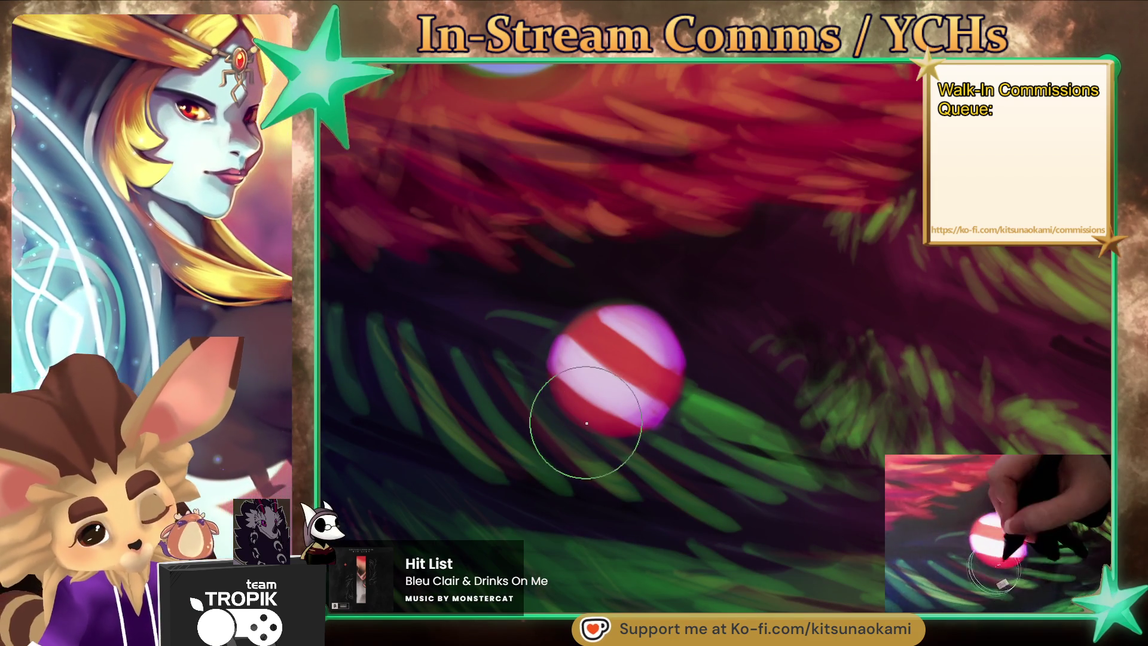
ctrl+click(588, 404)
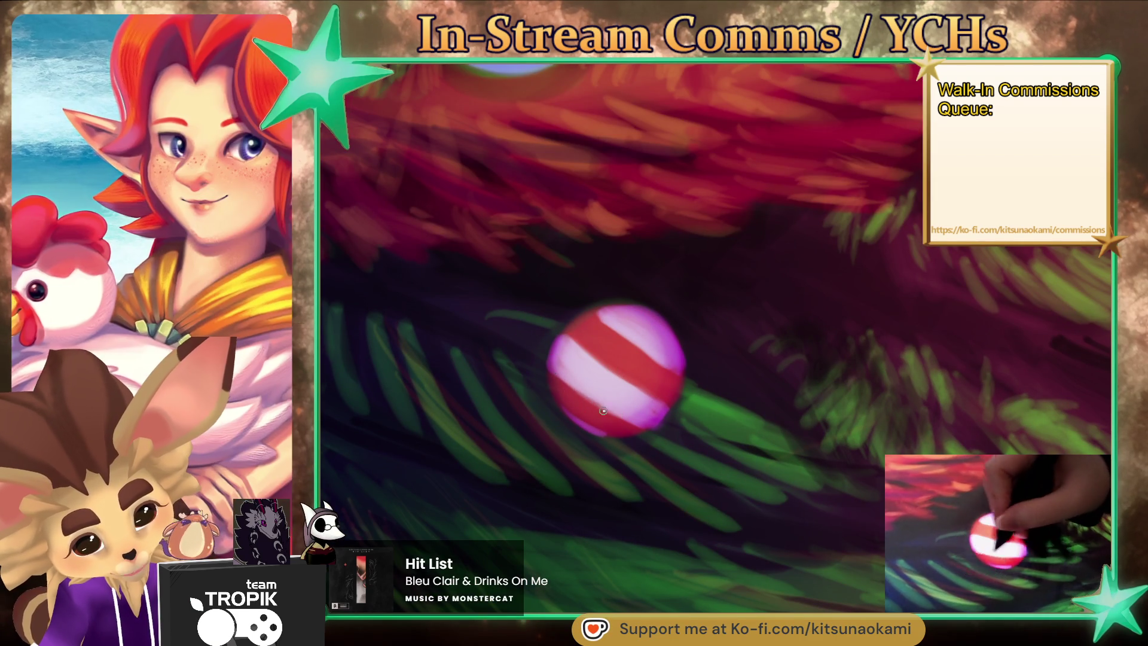
Rotate the canvas view a quarter turn around the striped ornament.
scroll(734, 513, down, 2)
drag(734, 513, 795, 464)
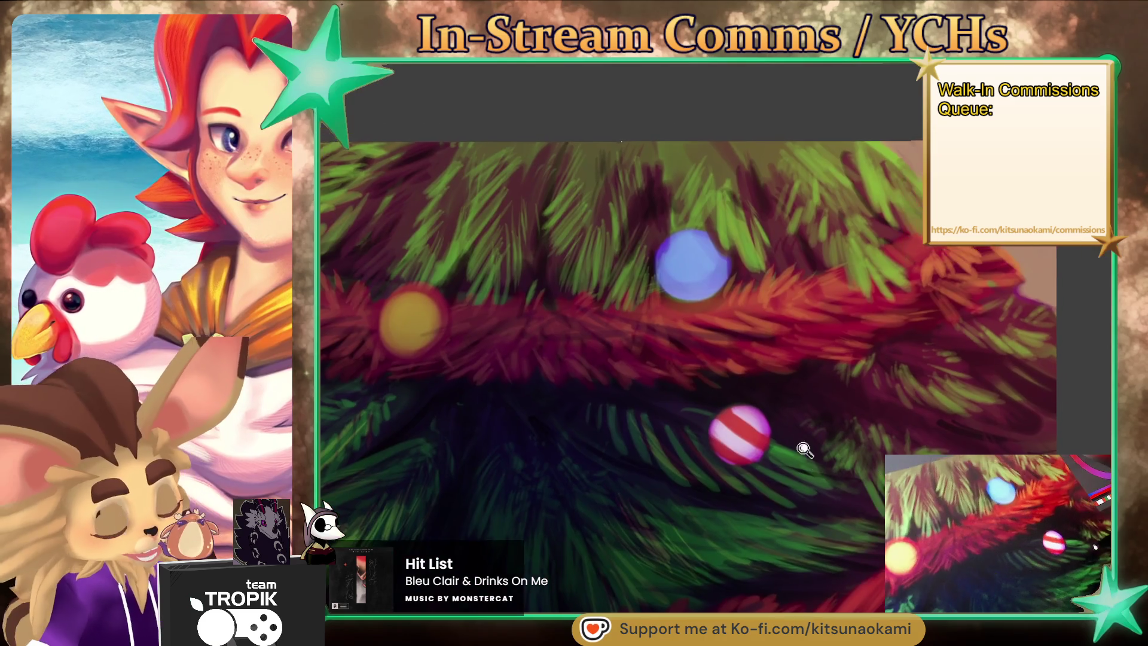
scroll(698, 544, up, 2)
drag(698, 545, 863, 397)
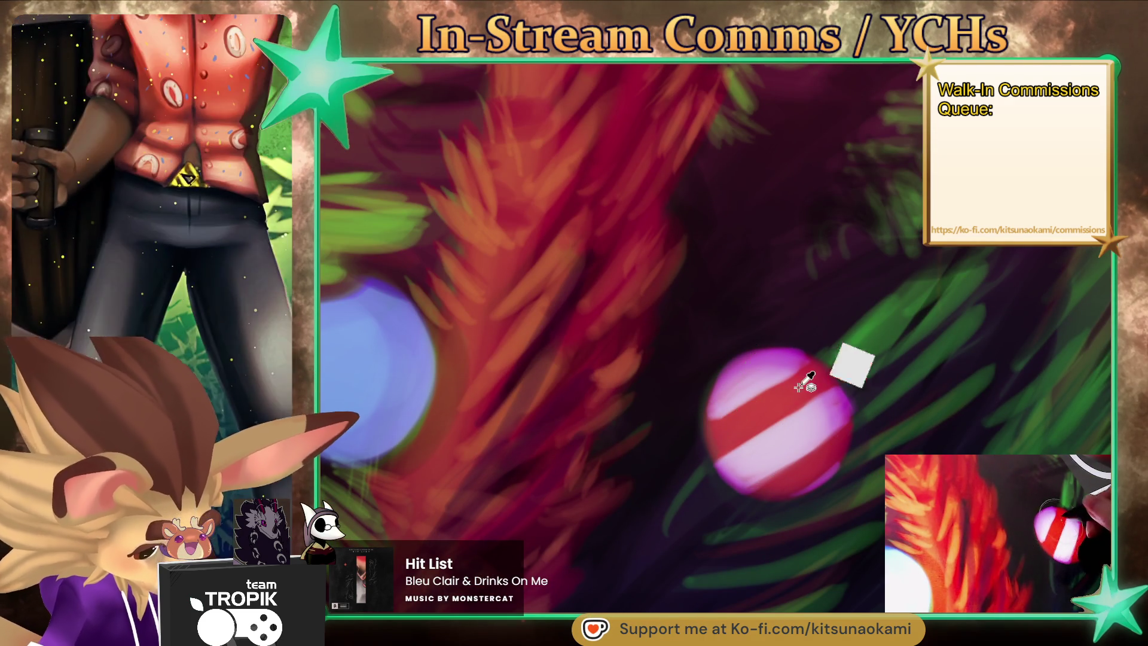
Paint a pinkish-white highlight and four small dabs on the yellow ornament's upper left.
scroll(776, 551, down, 5)
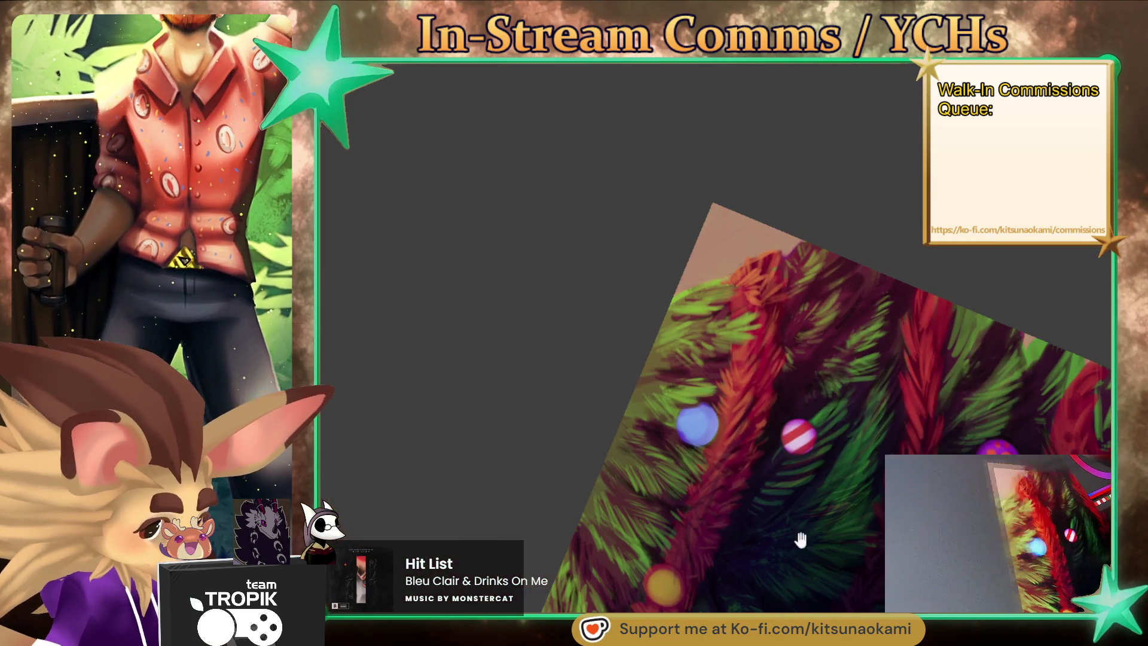
drag(776, 552, 820, 535)
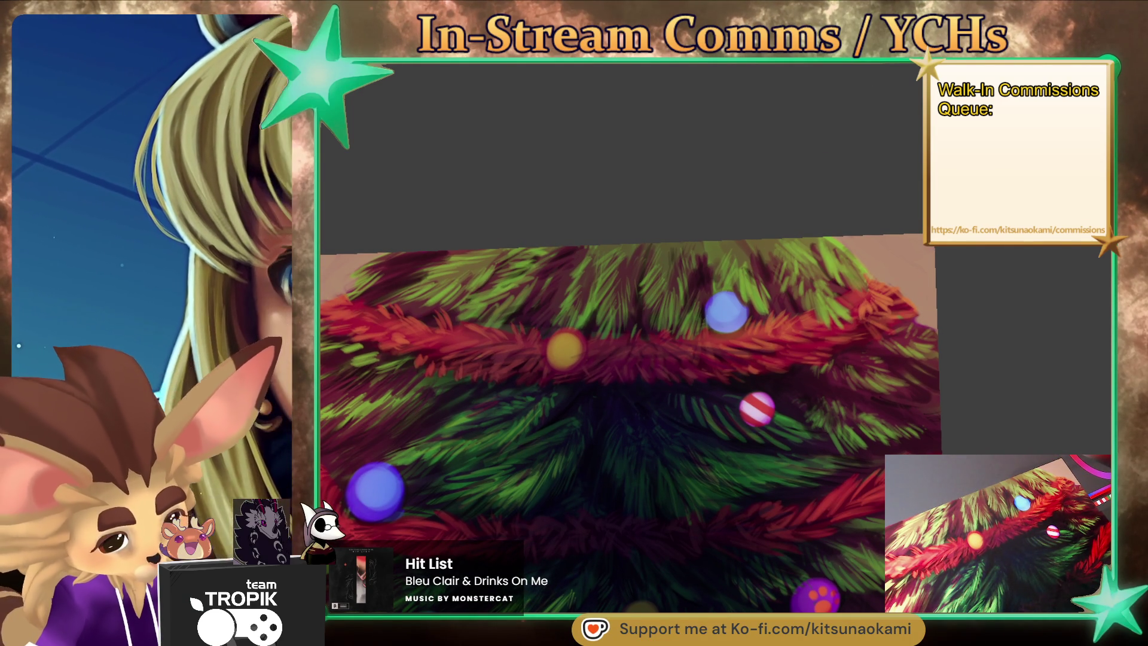
drag(770, 589, 828, 600)
scroll(594, 350, up, 4)
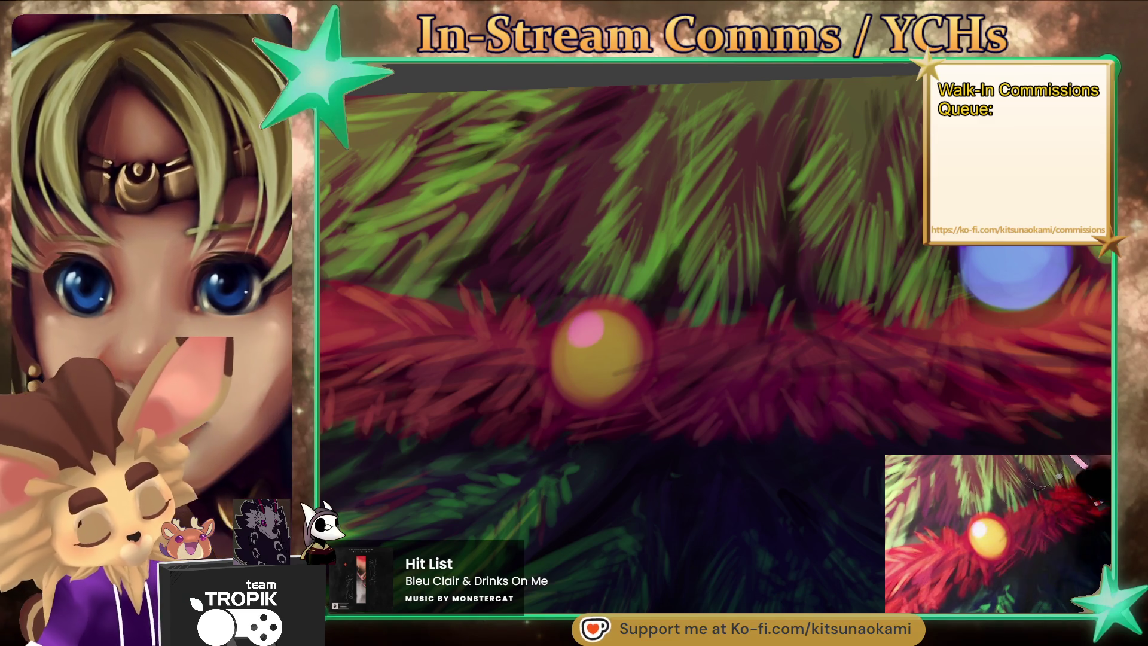
drag(571, 340, 592, 323)
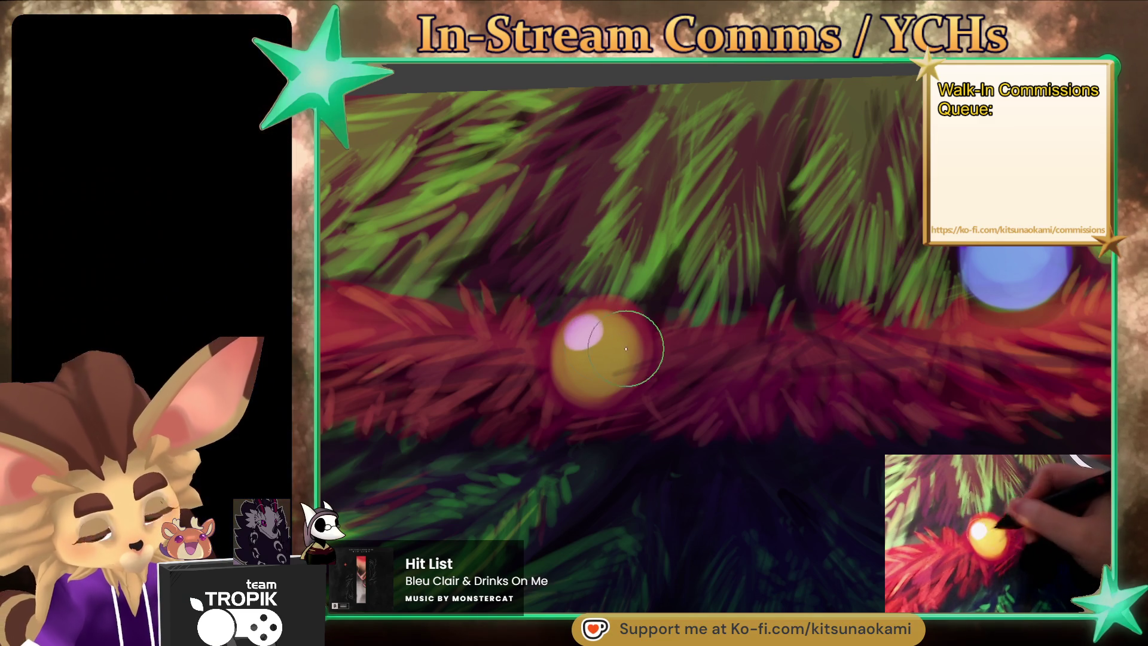
click(580, 374)
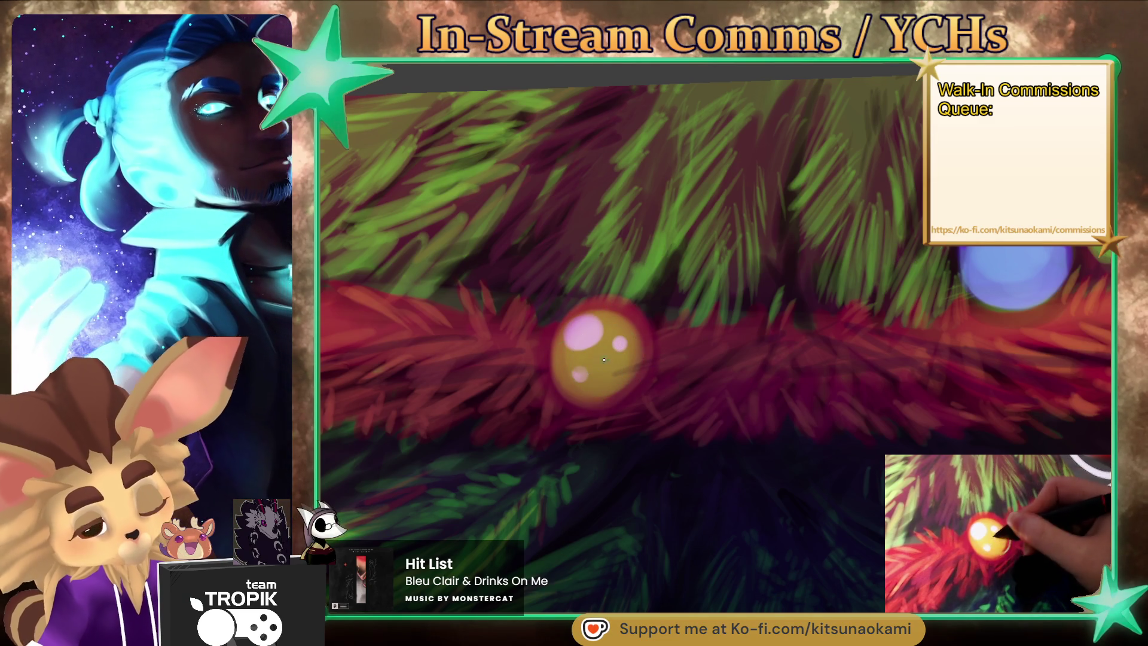
click(607, 363)
click(611, 392)
click(620, 344)
key(ctrl+0)
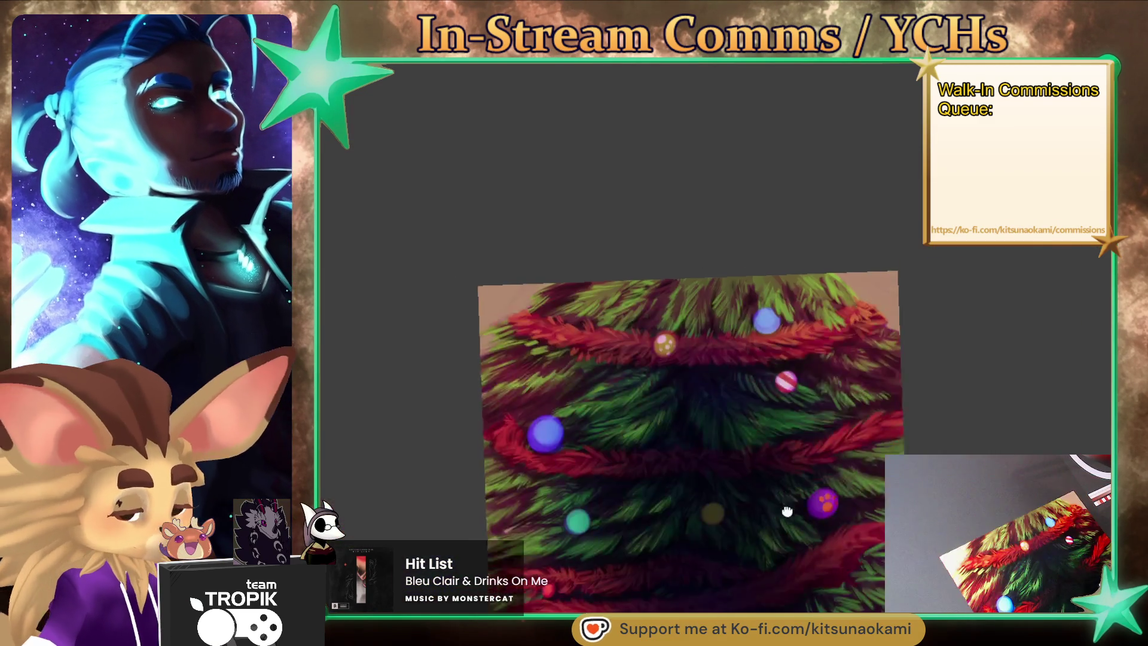
key(ctrl+0)
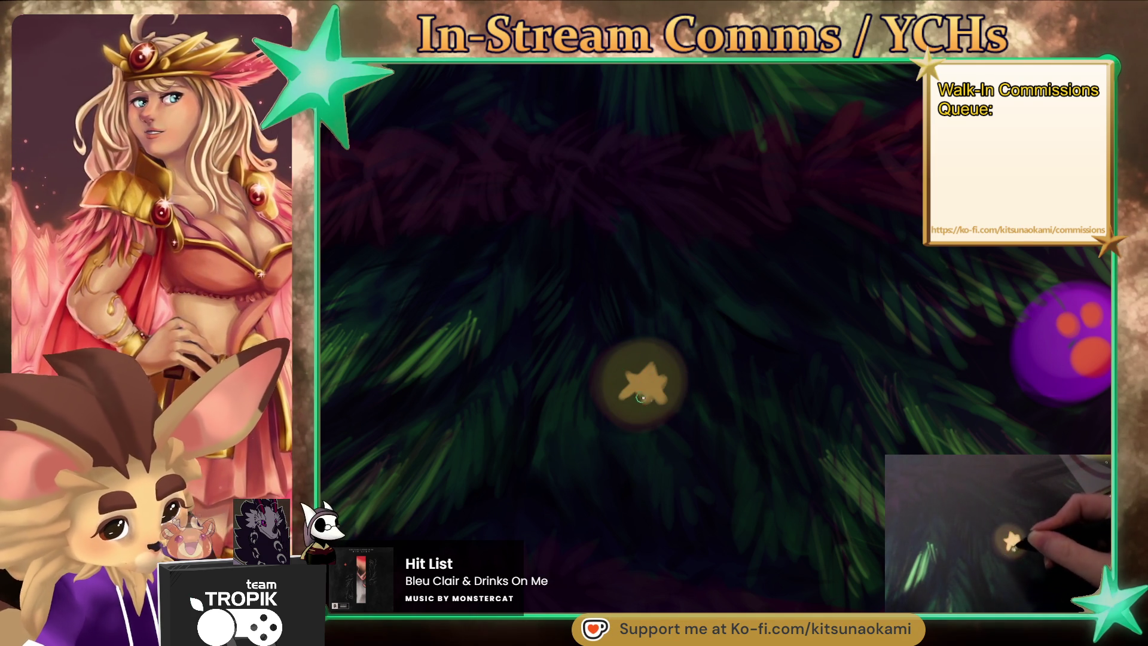
Paint a pale five-pointed star on the dim gold ornament, lightening its left and right points.
drag(652, 407, 637, 392)
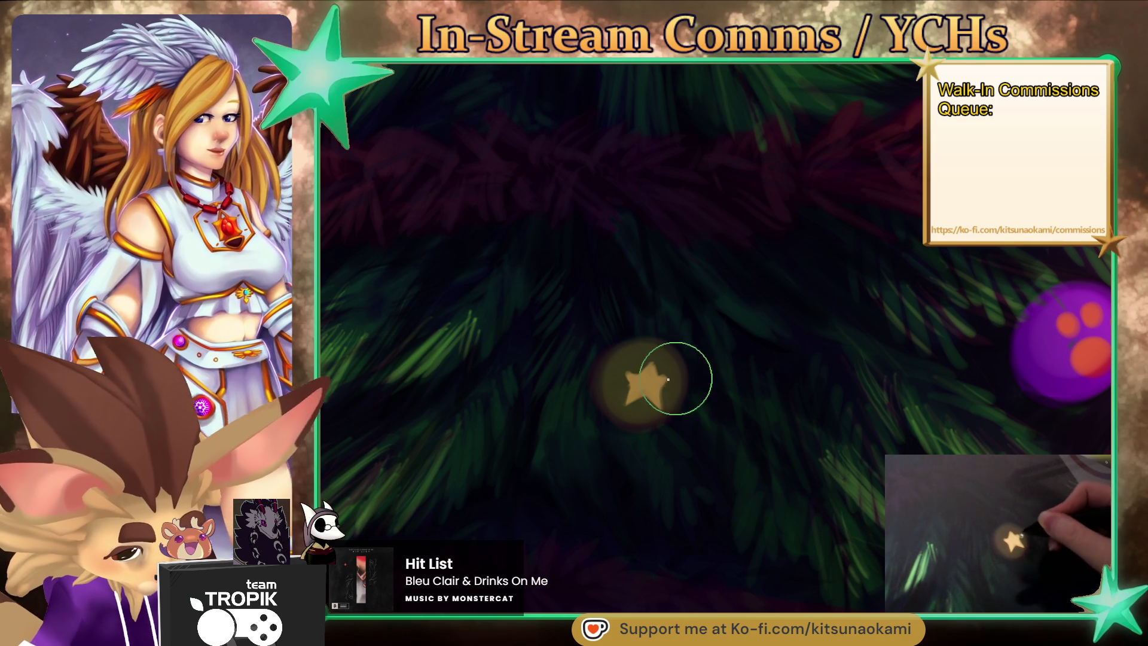
drag(673, 379, 658, 389)
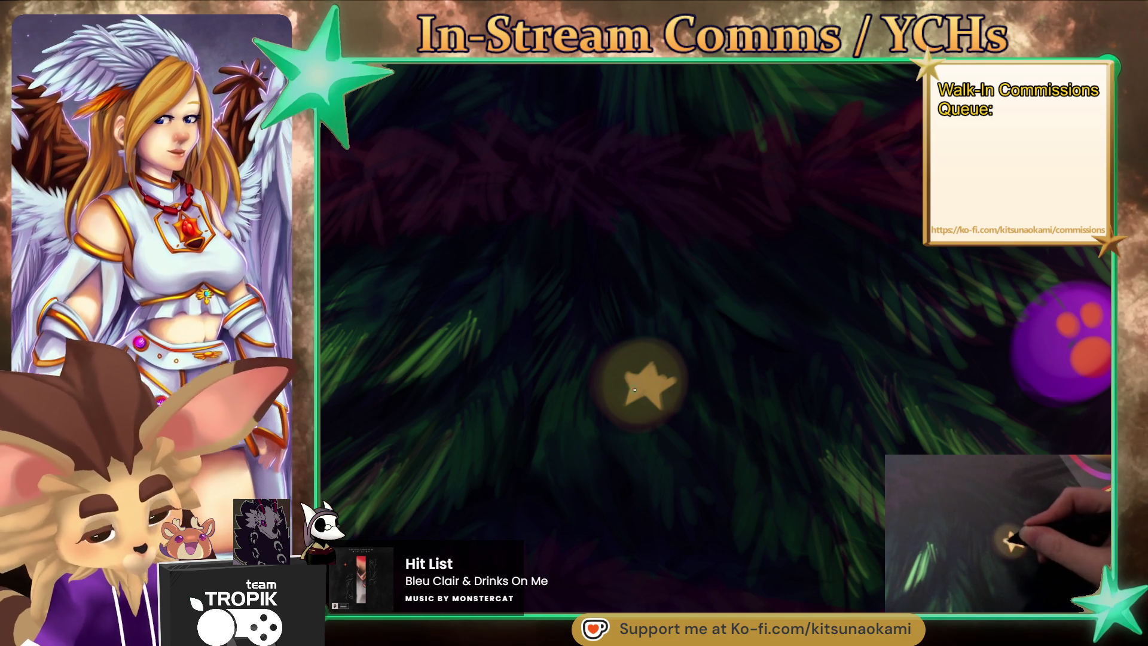
drag(681, 398, 677, 381)
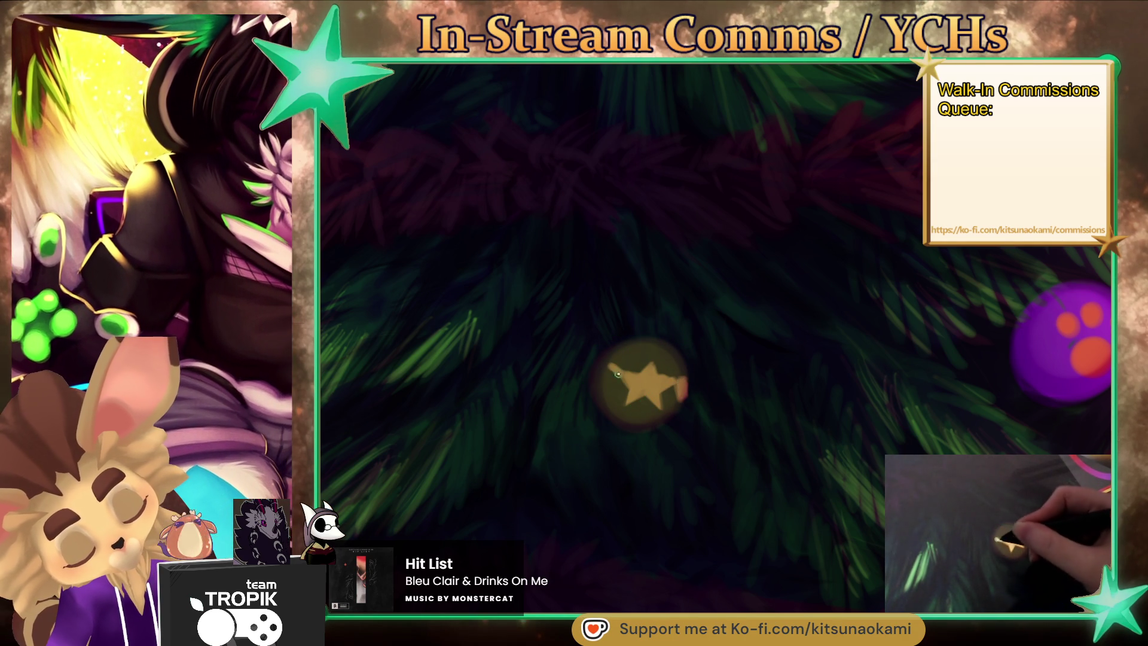
drag(603, 381, 631, 376)
click(670, 399)
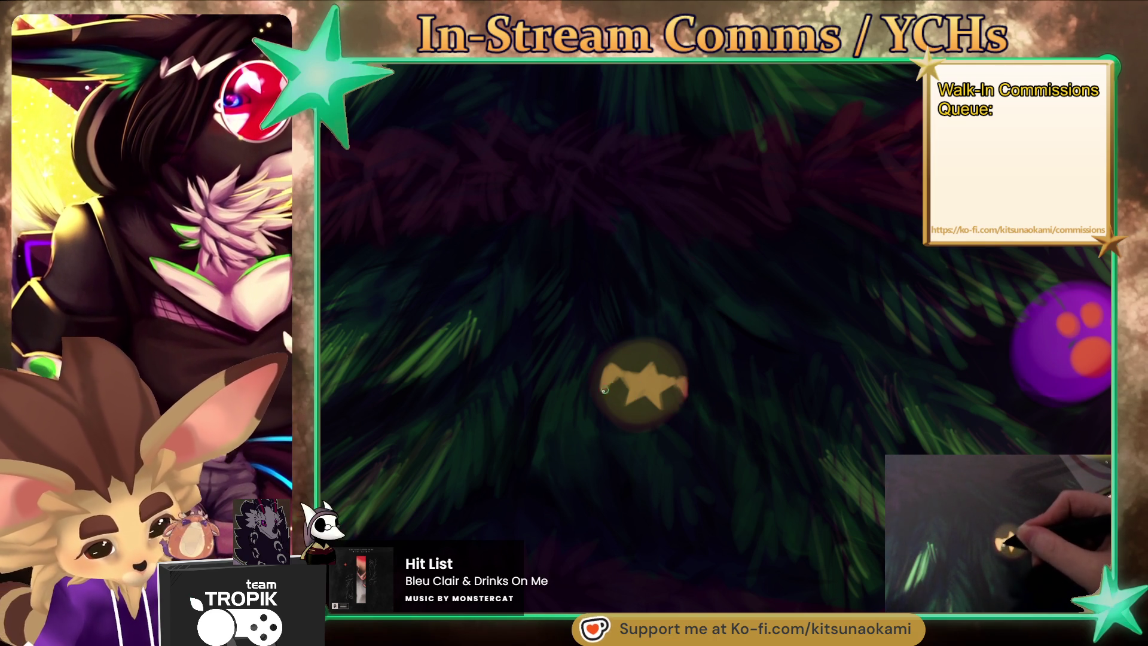
key(ctrl+0)
scroll(725, 359, up, 5)
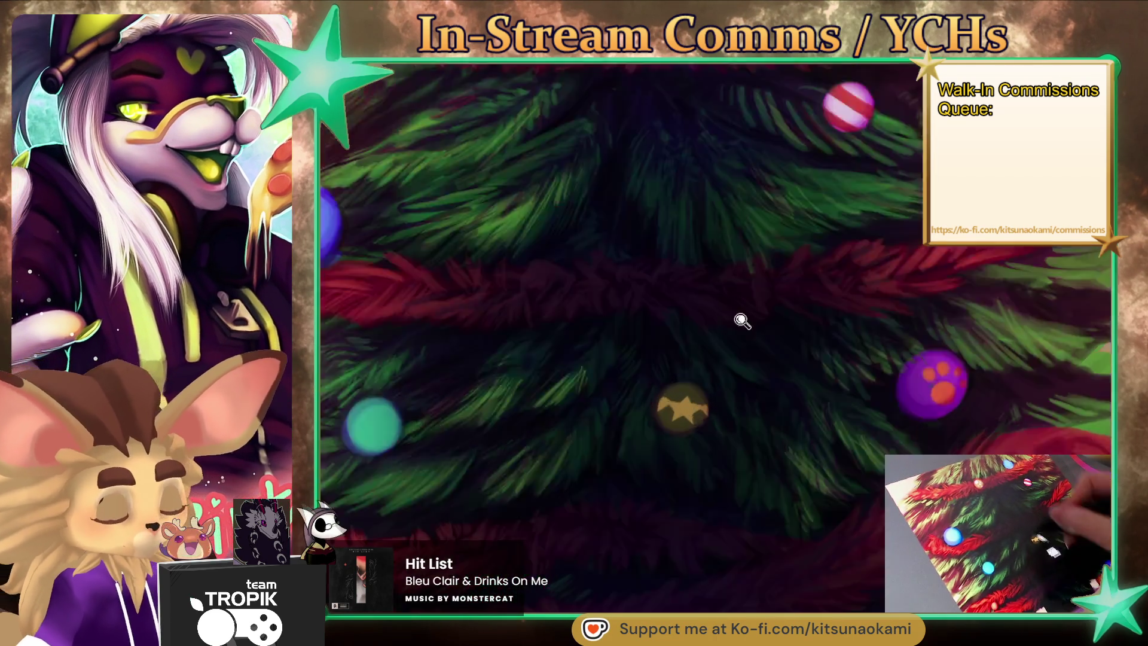
Sample the gold ornament's colours and repaint its star, refining the upper point and edges.
alt+click(682, 396)
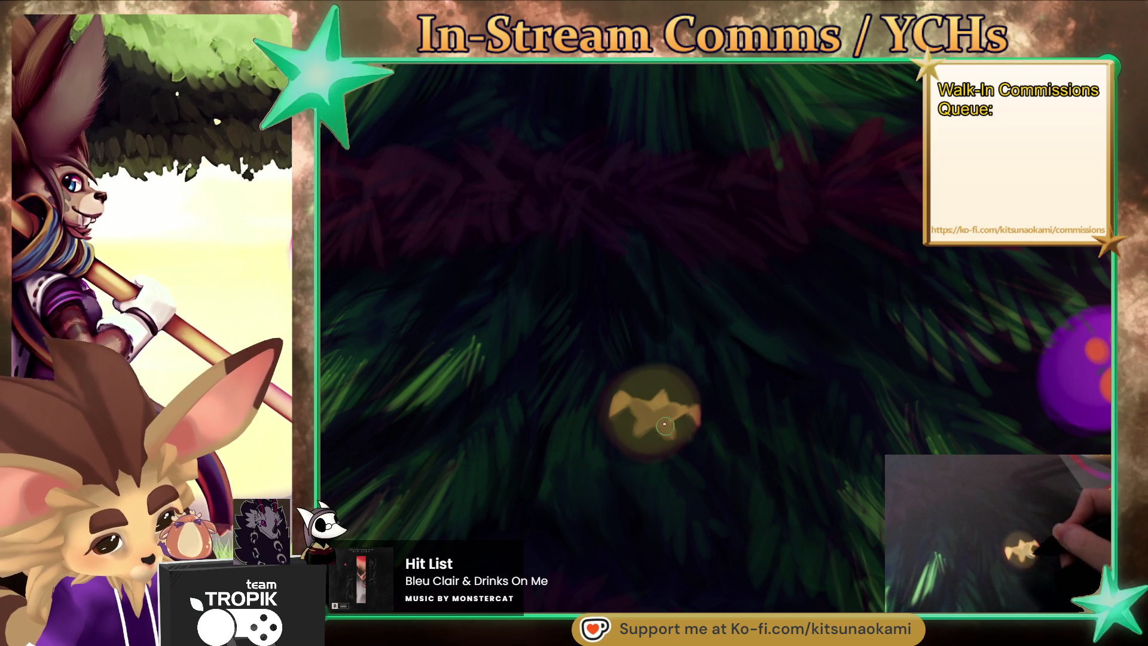
drag(683, 411, 642, 406)
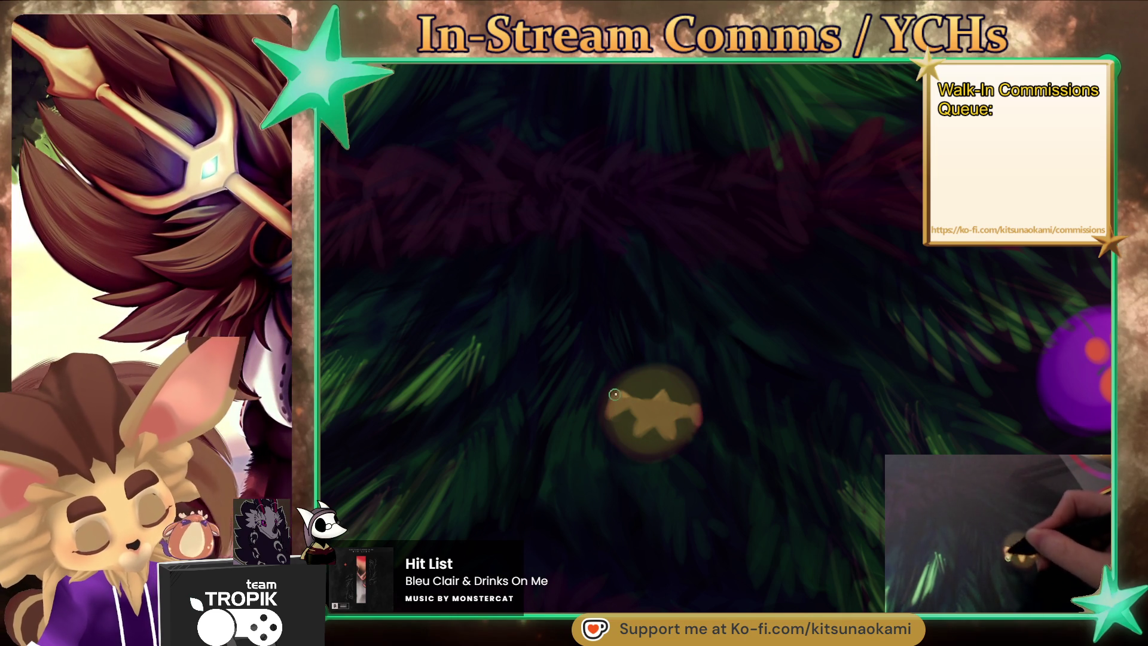
drag(619, 396, 686, 412)
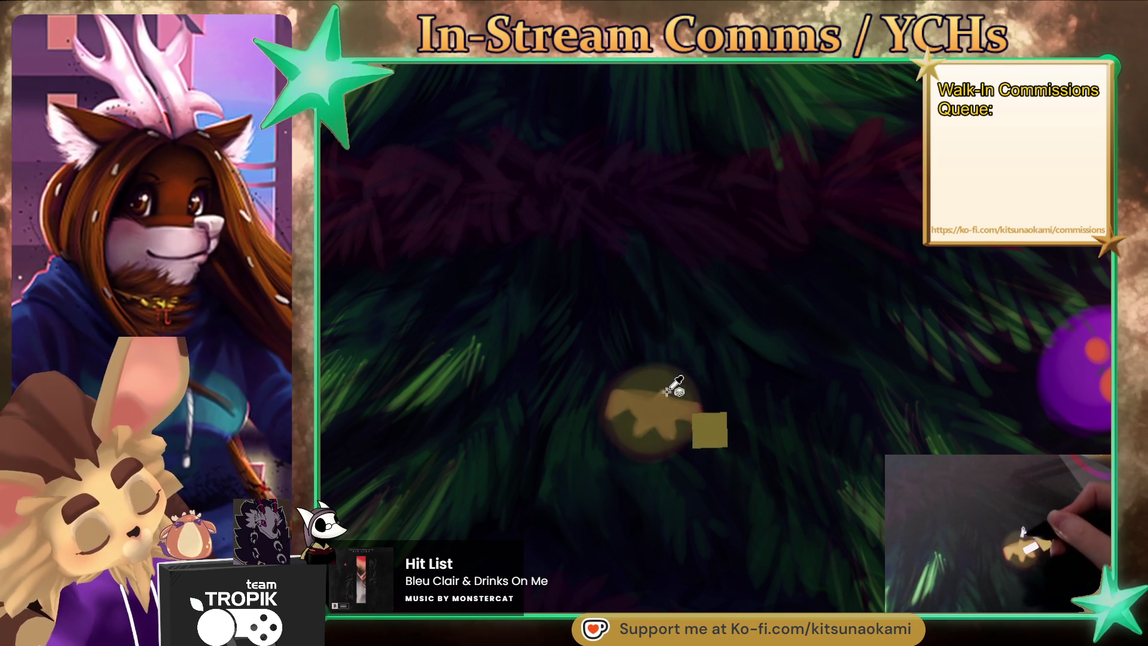
drag(672, 389, 661, 390)
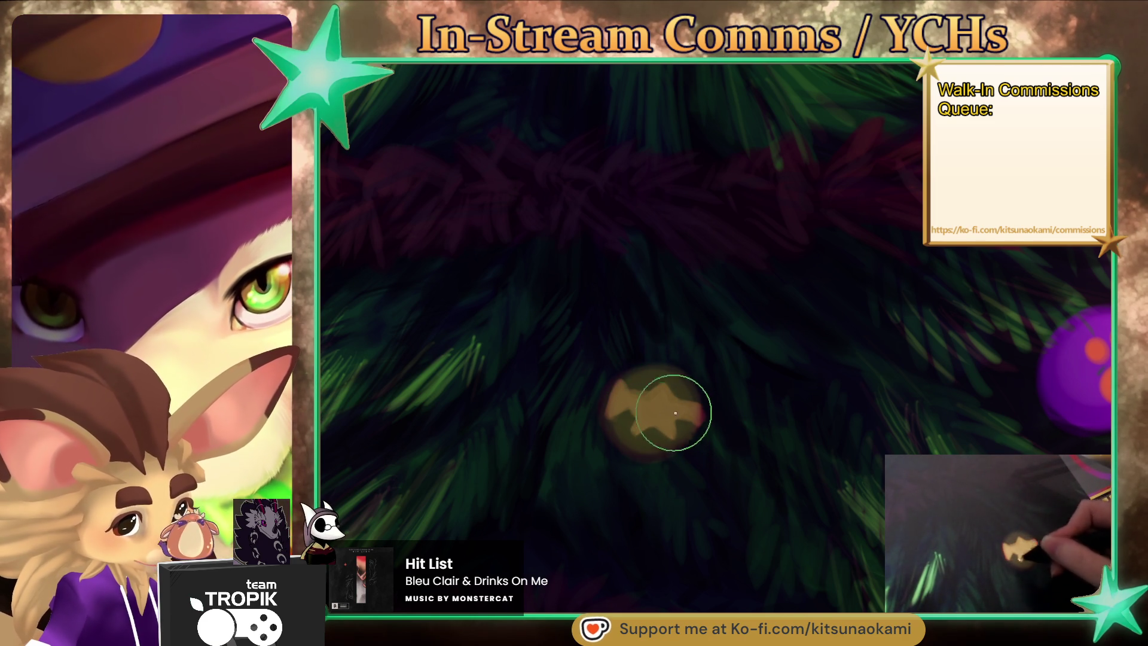
ctrl+click(658, 441)
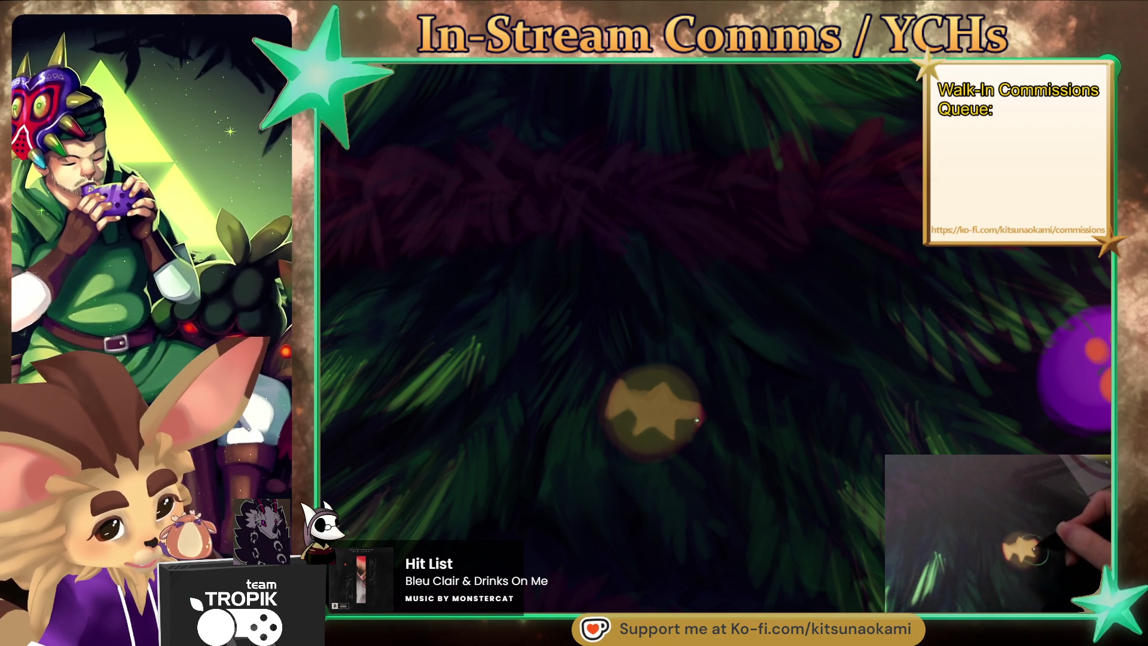
ctrl+click(695, 430)
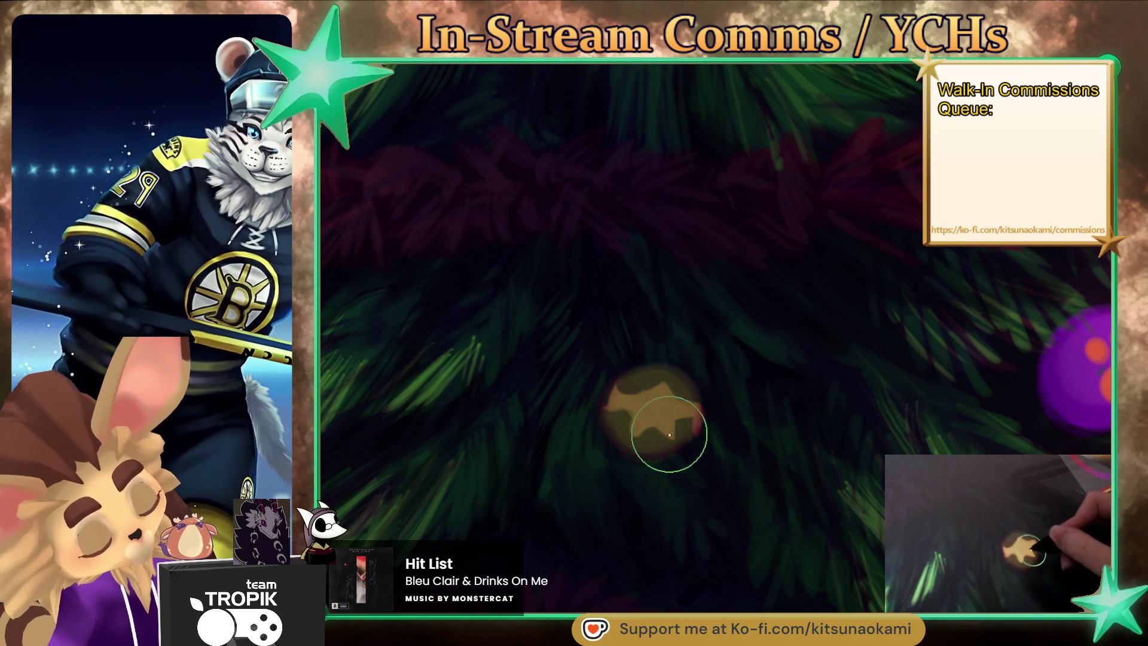
mouse_move(658, 430)
mouse_down()
mouse_move(656, 547)
mouse_move(657, 431)
mouse_up()
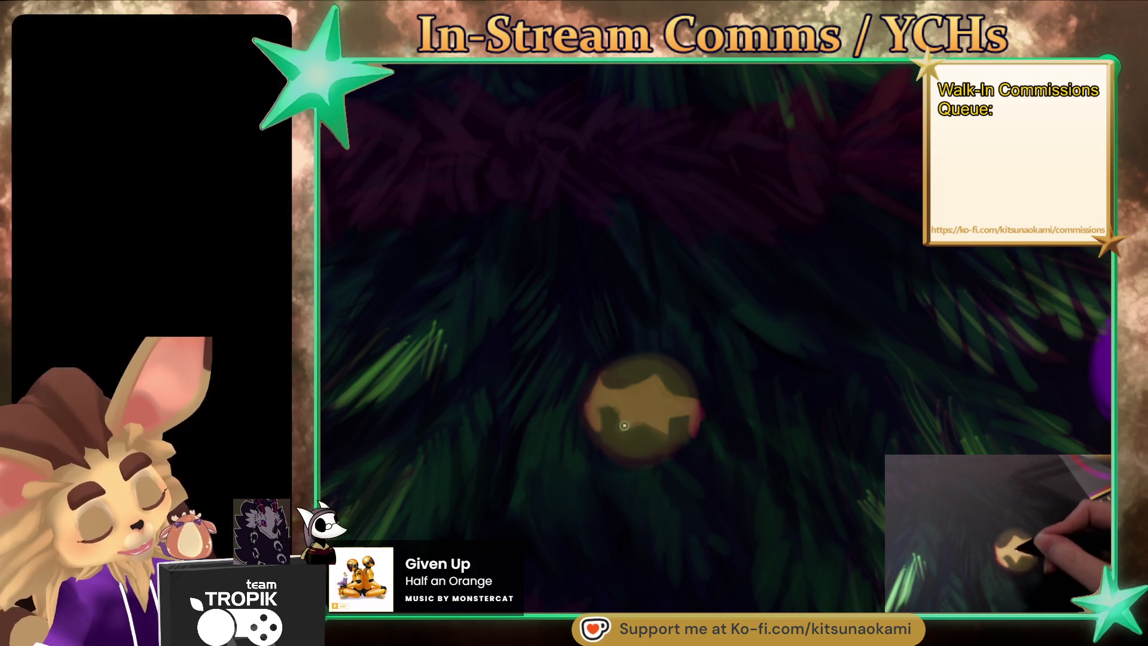
drag(619, 414, 667, 434)
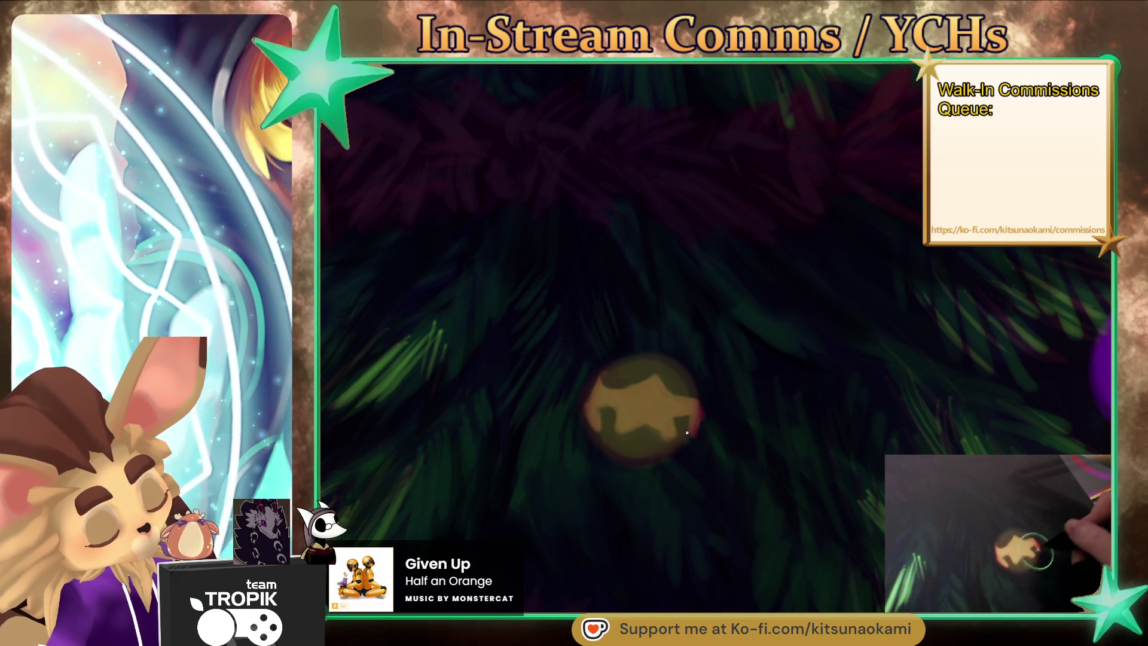
scroll(680, 466, down, 2)
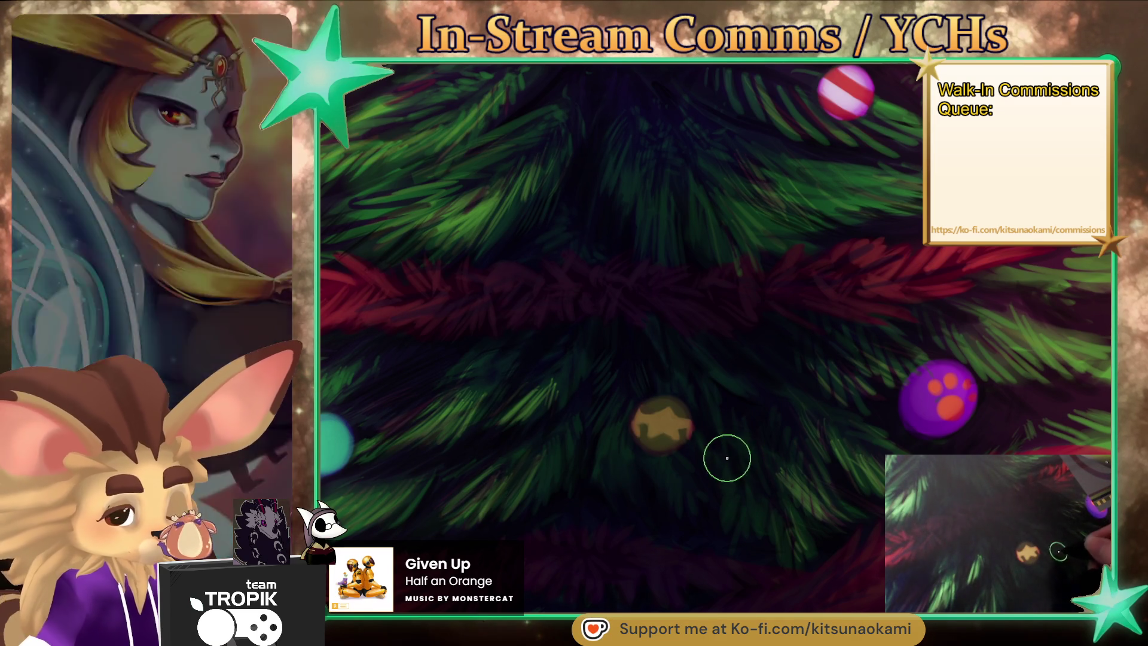
Zoom out, then zoom in on the teal ornament at the lower left of the tree.
scroll(720, 436, down, 5)
scroll(776, 542, up, 3)
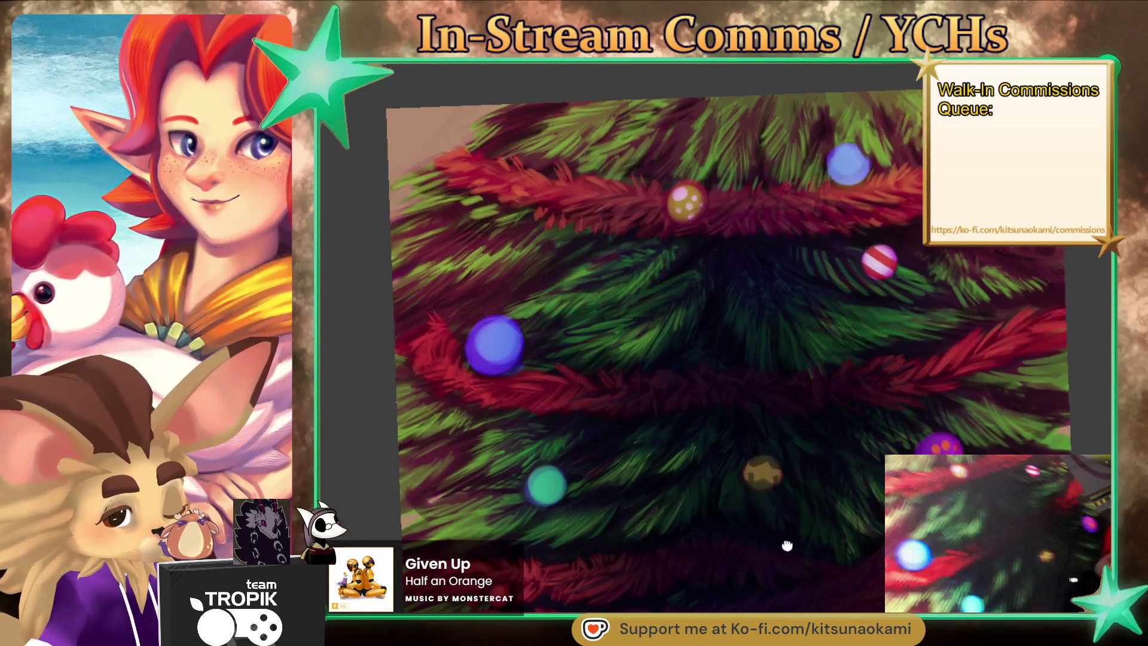
scroll(532, 508, up, 3)
scroll(558, 451, up, 2)
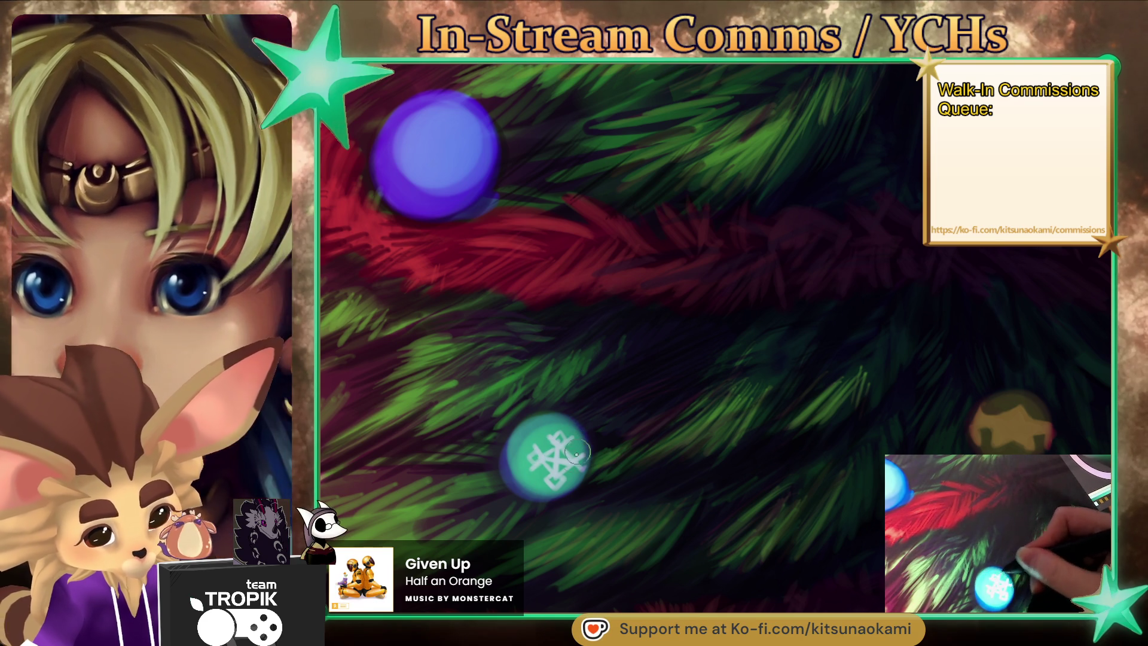
Brush more white lines on the teal ornament to fill out the snowflake's arms.
drag(563, 484, 589, 460)
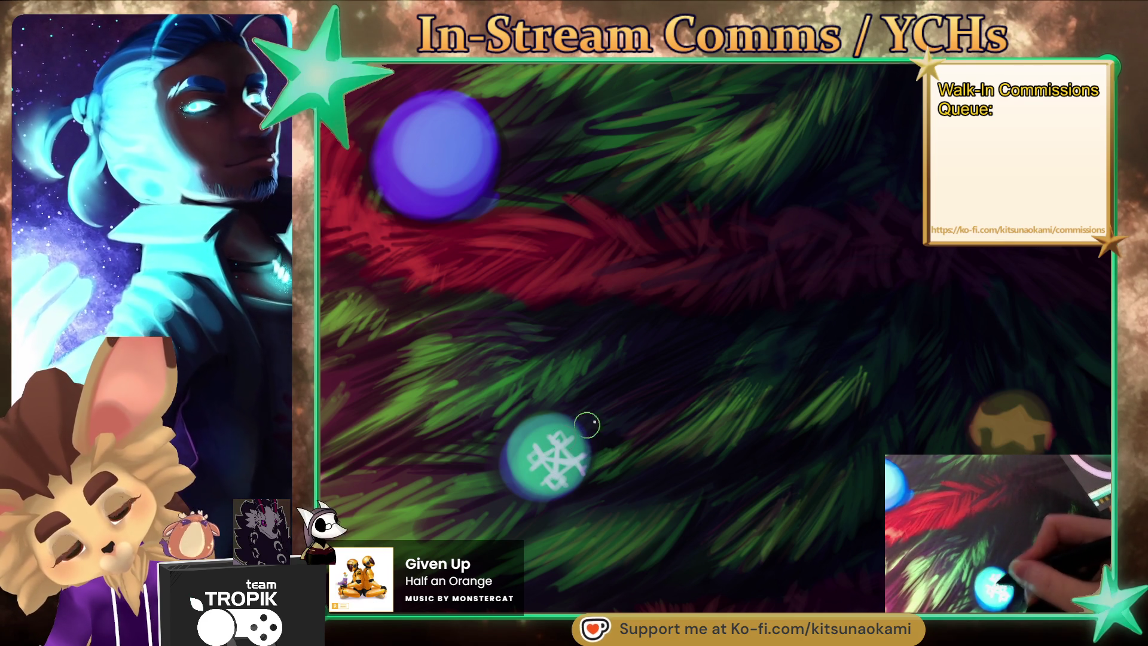
key(ctrl+0)
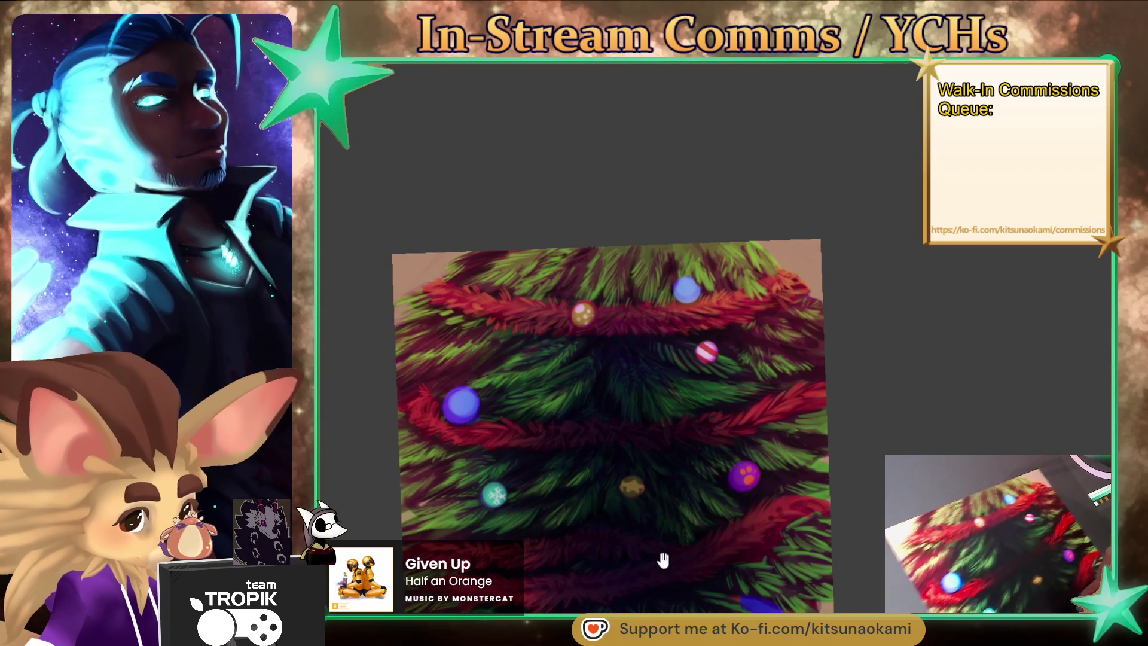
Paint a white star-shaped snowflake on the blue bauble, zooming out to check the tree.
scroll(715, 574, up, 5)
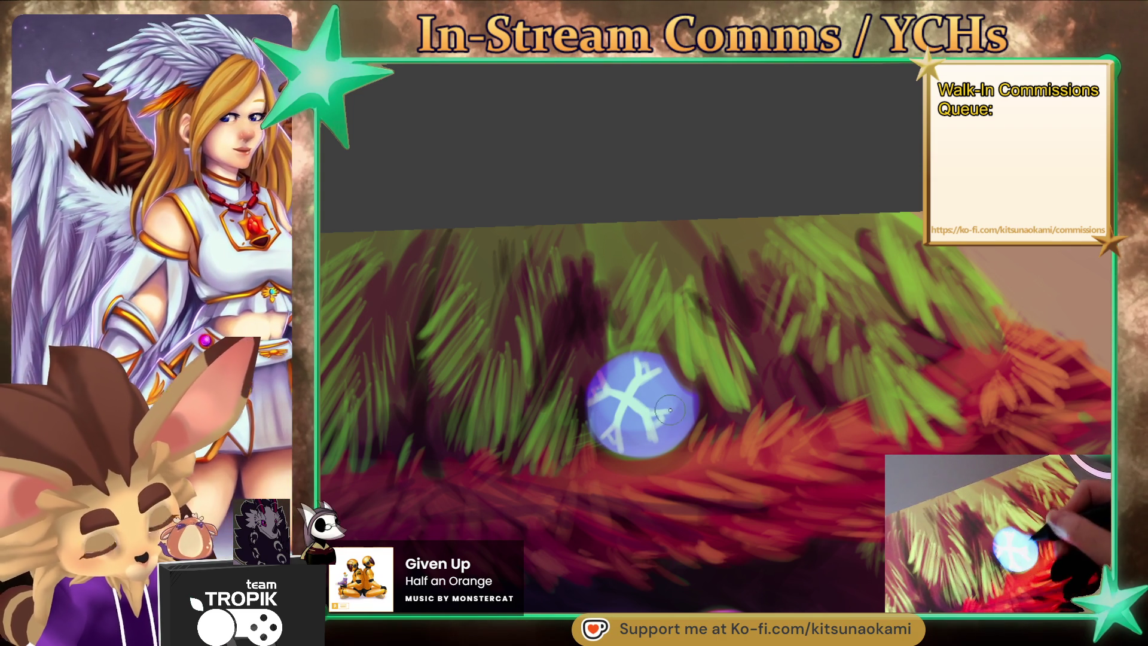
drag(659, 411, 652, 415)
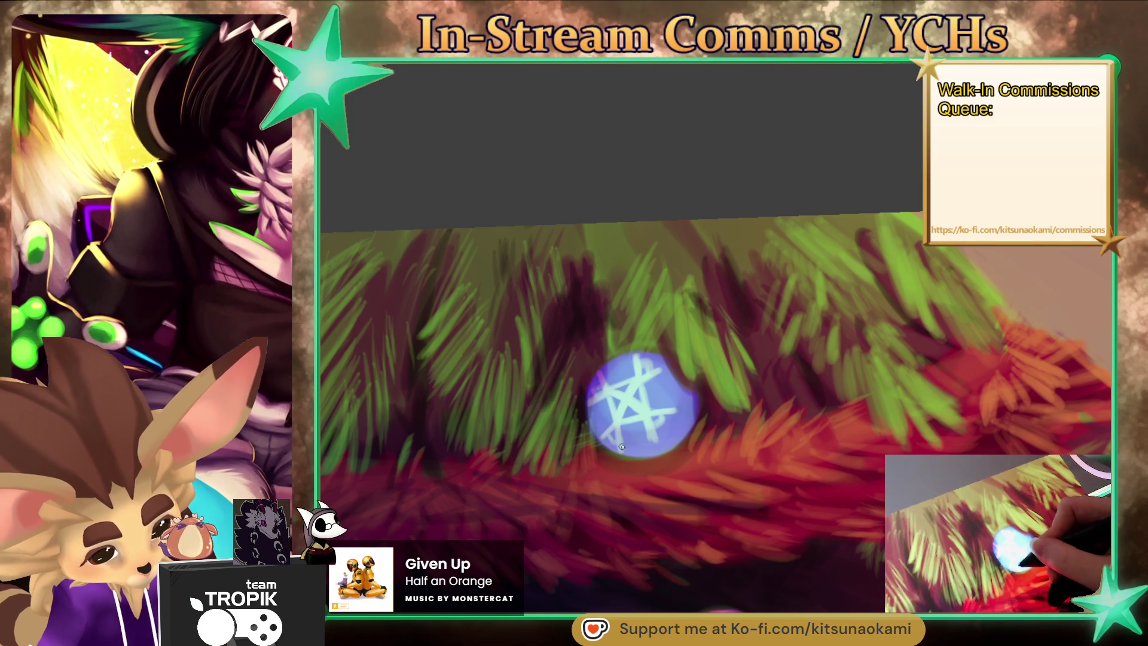
mouse_move(624, 436)
mouse_down()
mouse_move(663, 571)
mouse_move(658, 443)
mouse_up()
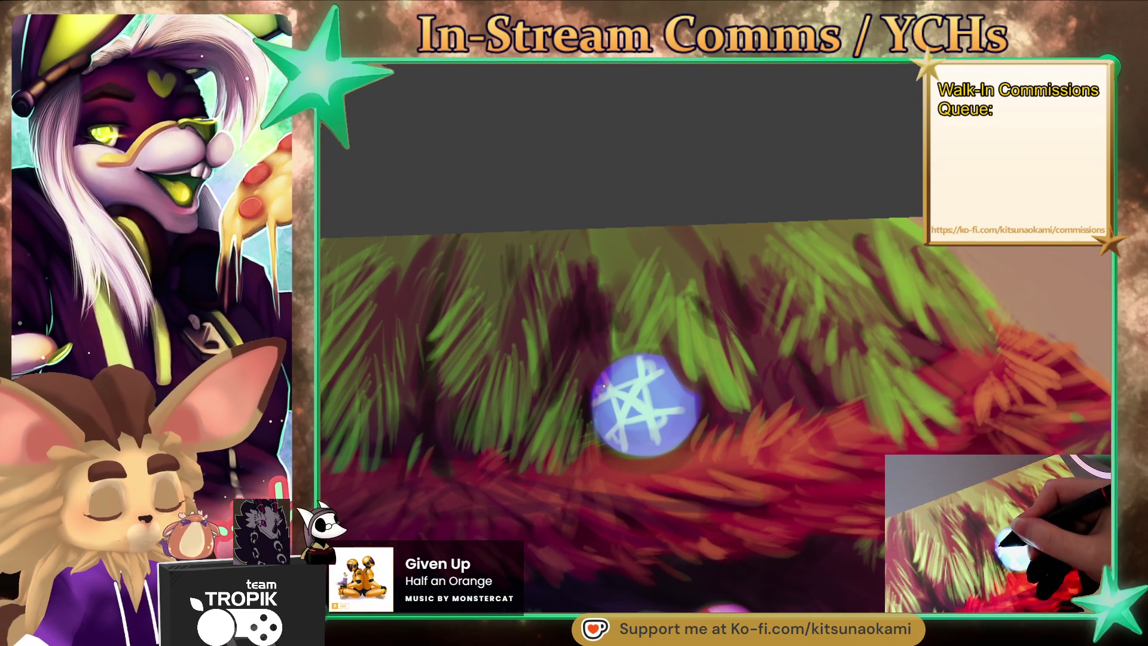
mouse_move(596, 401)
mouse_down()
mouse_move(622, 526)
mouse_move(642, 339)
mouse_up()
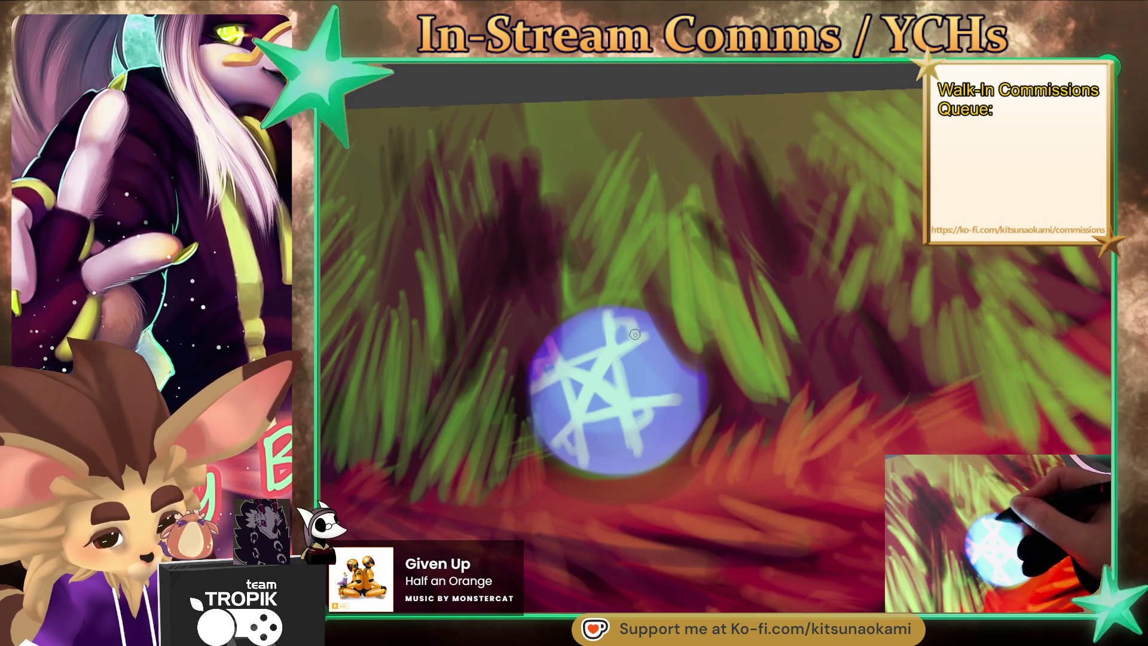
mouse_move(651, 317)
mouse_down()
mouse_move(709, 405)
mouse_move(694, 477)
mouse_move(595, 449)
mouse_up()
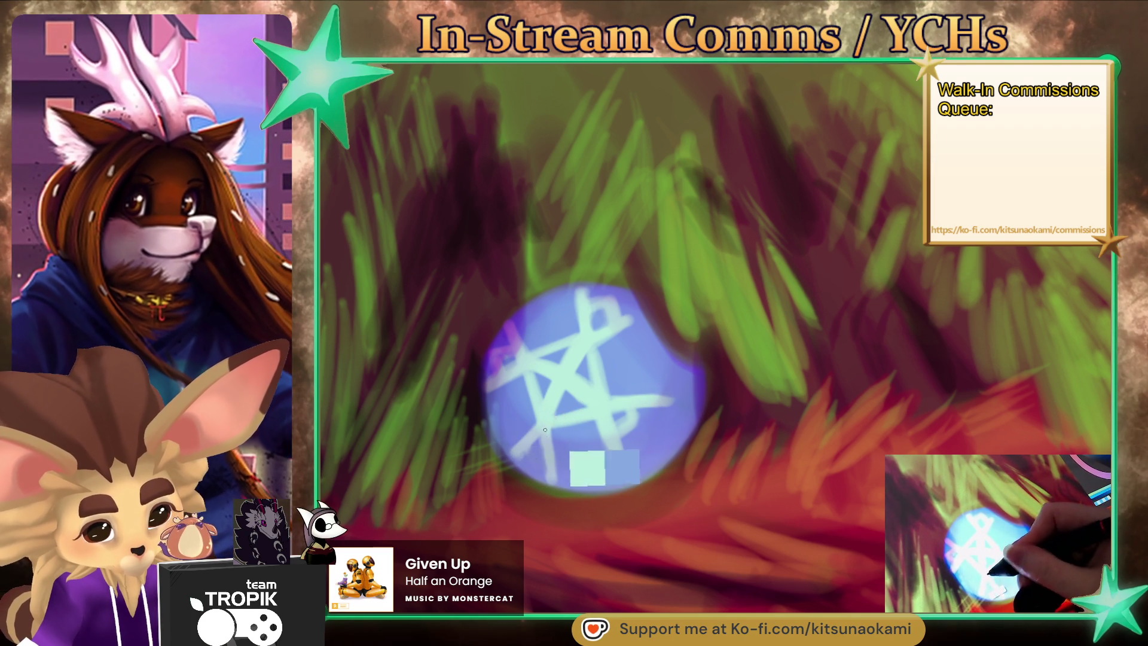
mouse_move(556, 410)
mouse_down()
mouse_move(872, 542)
mouse_move(631, 393)
mouse_move(682, 461)
mouse_up()
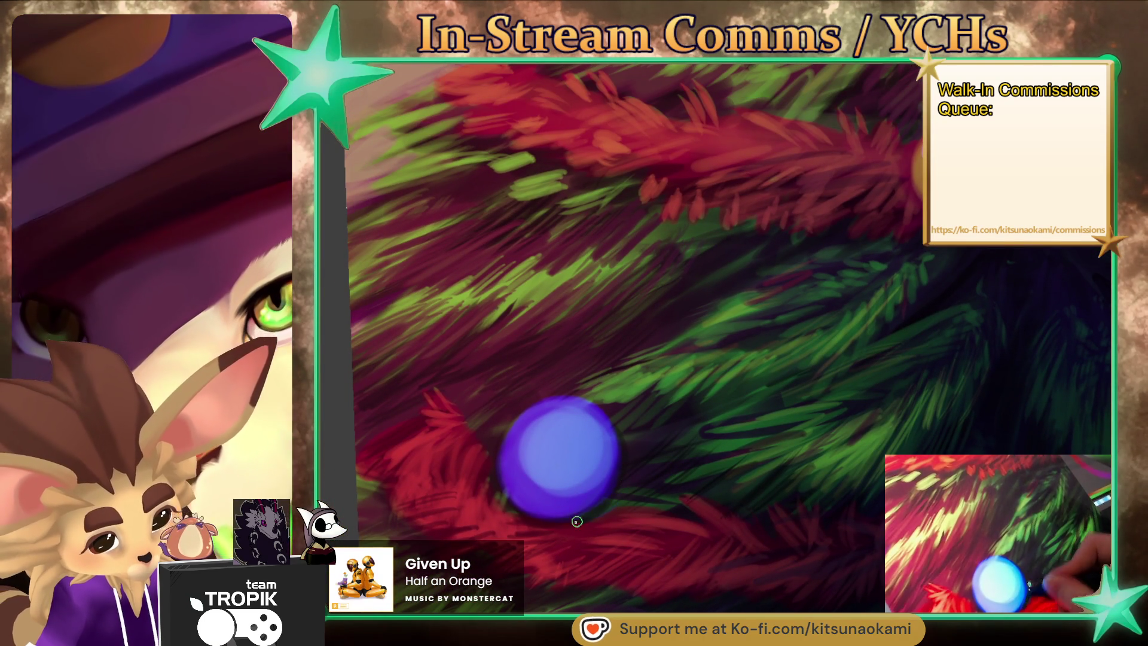
Enlarge the brush, sample the garland red, and fine-tune the brush size.
mouse_move(636, 505)
mouse_down()
mouse_move(650, 513)
mouse_move(626, 497)
mouse_move(572, 522)
mouse_up()
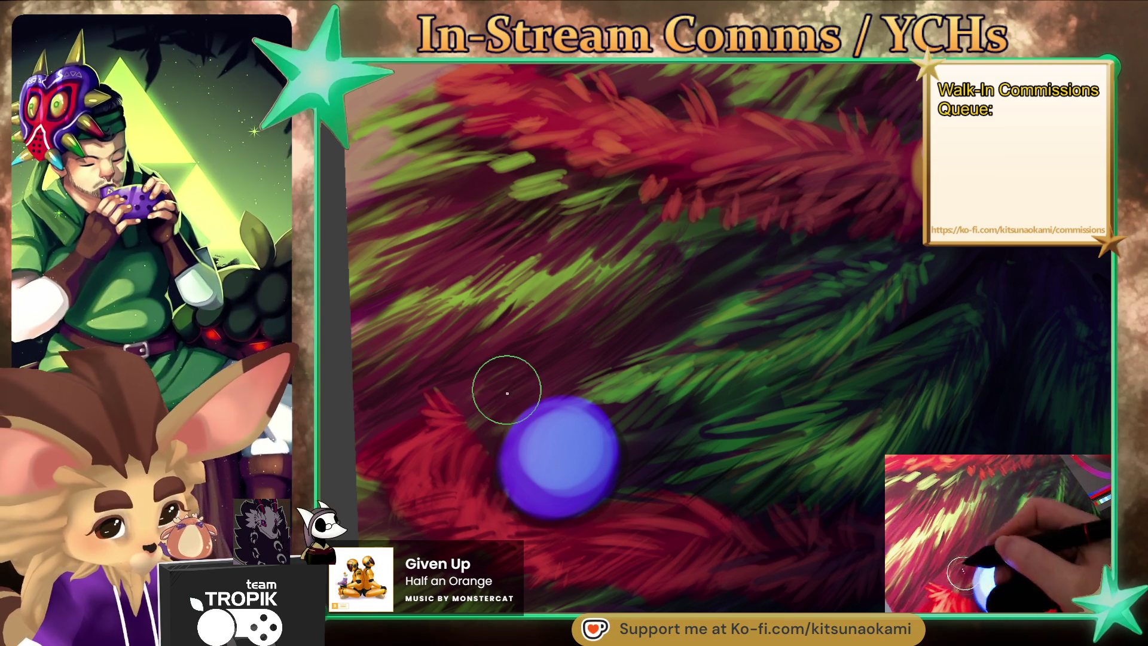
ctrl+click(501, 429)
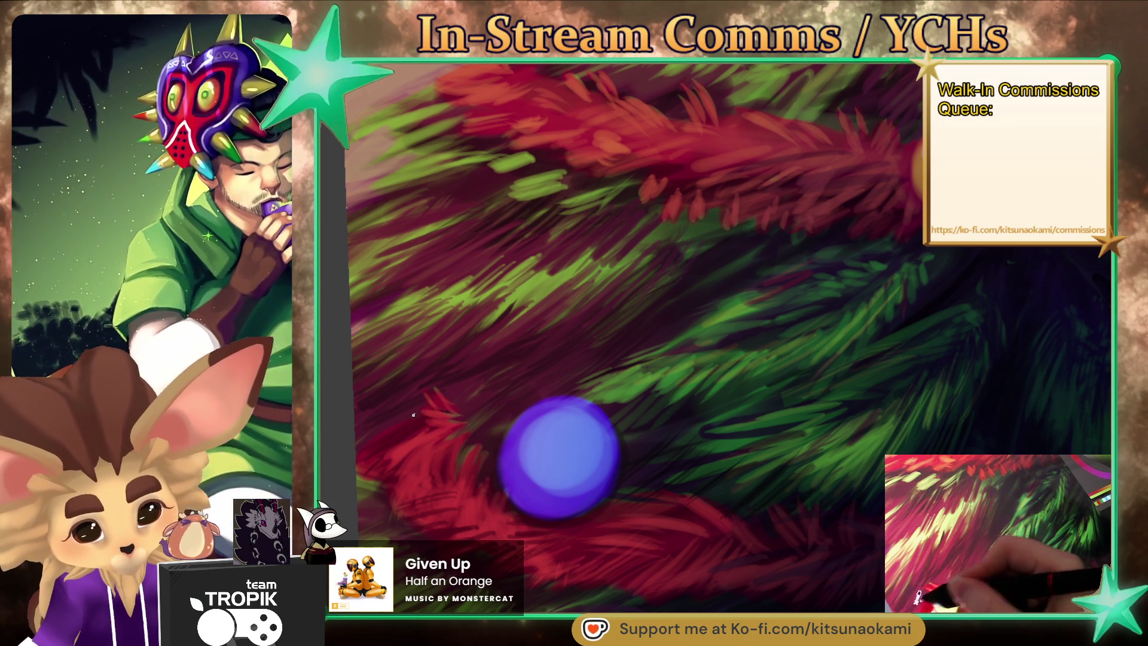
key(bracketleft)
key(bracketleft)
key(bracketleft)
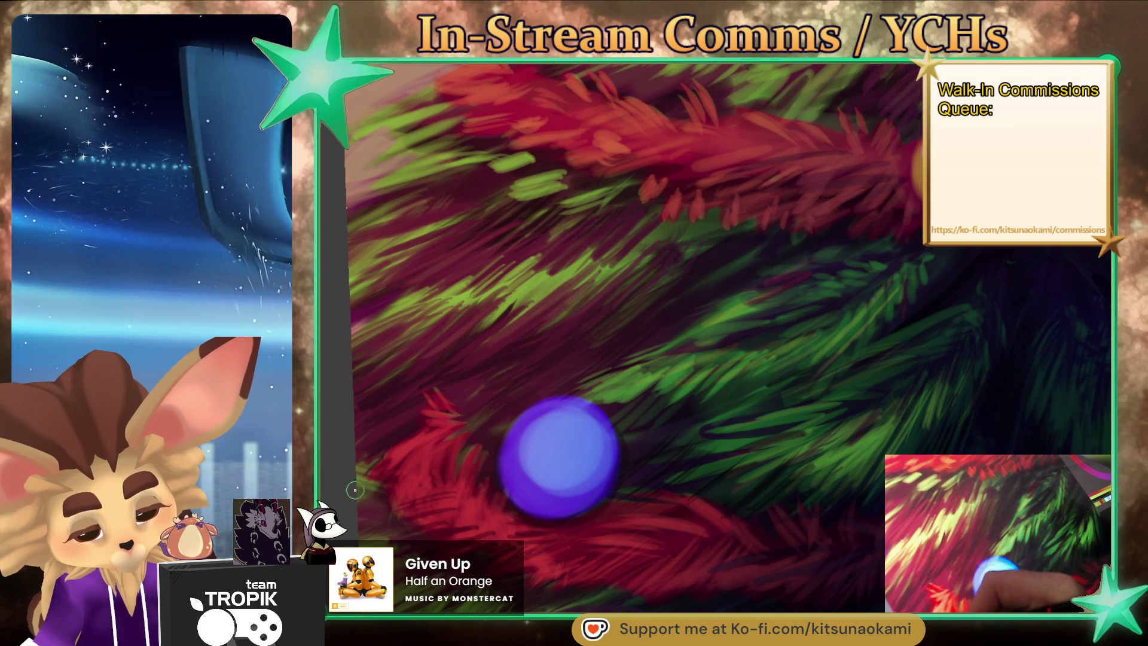
key(bracketright)
key(bracketright)
key(bracketright)
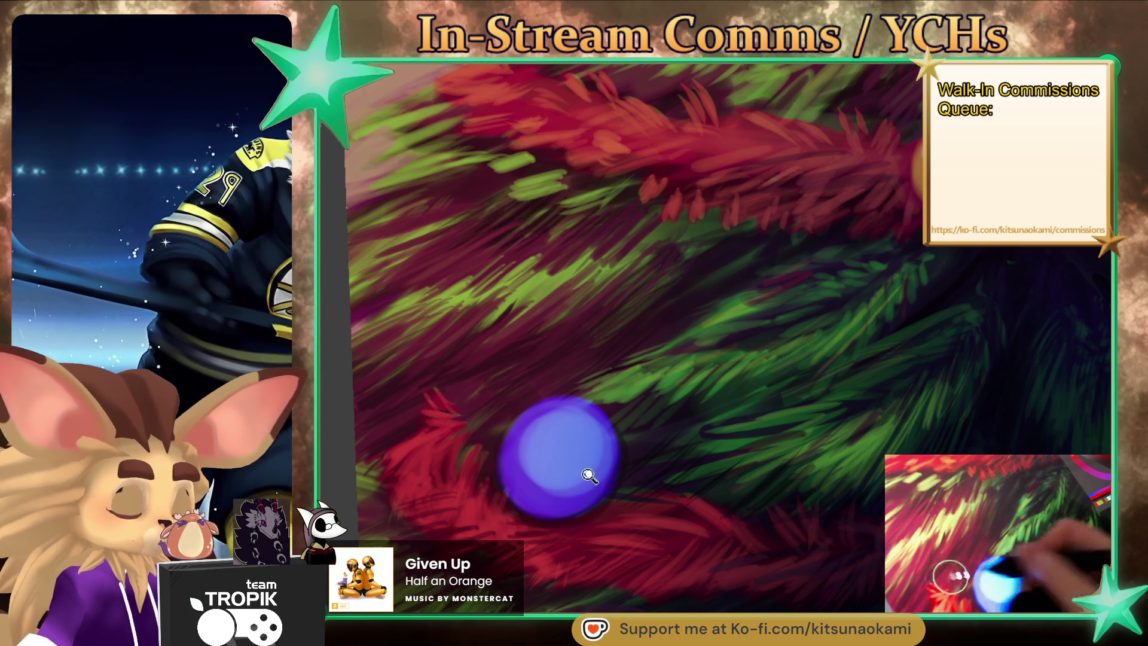
Sample a dark maroon, then a brighter red from the garland as the active colour.
scroll(574, 456, down, 5)
scroll(627, 491, up, 5)
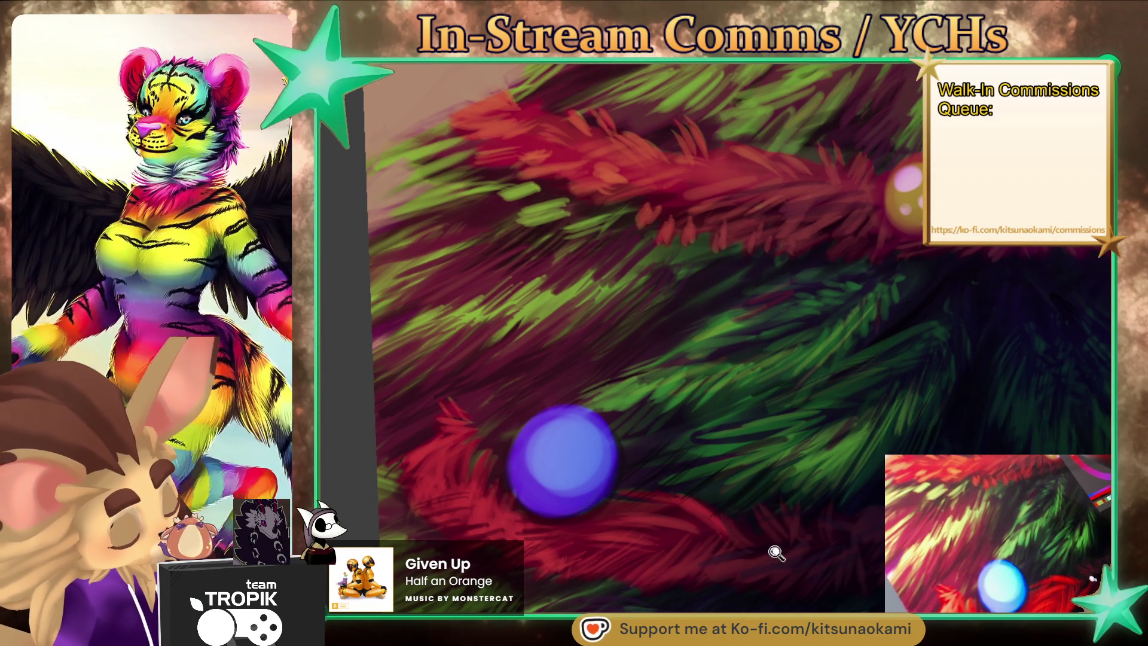
drag(727, 562, 692, 512)
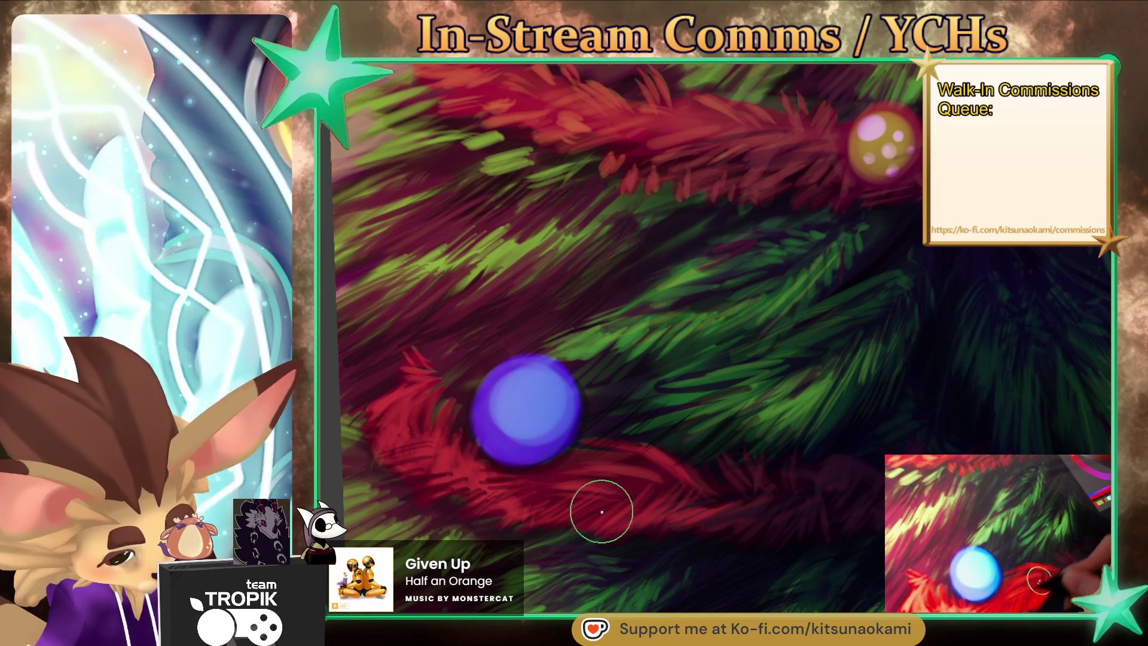
ctrl+click(722, 514)
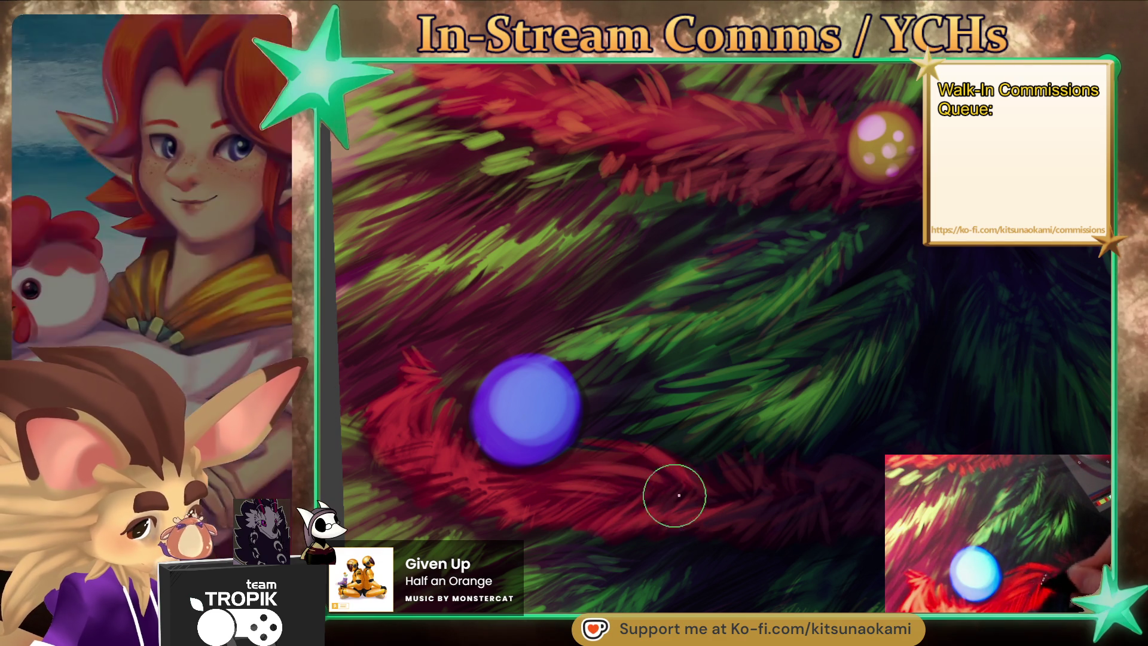
drag(755, 494, 748, 520)
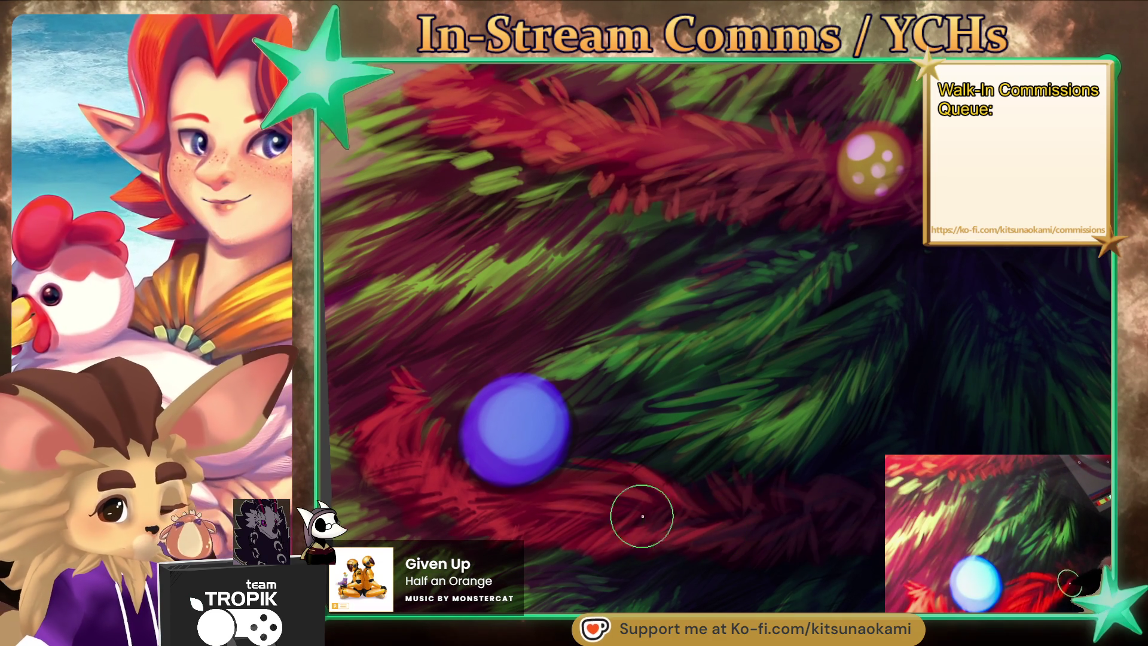
ctrl+click(590, 505)
ctrl+click(485, 515)
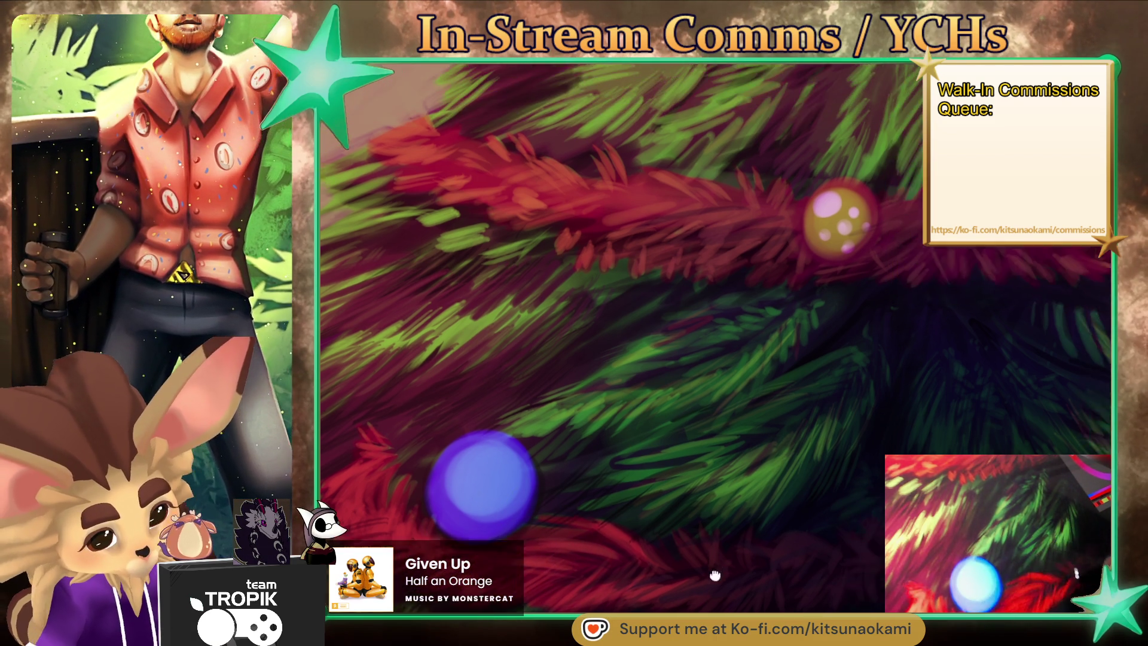
drag(473, 452, 727, 586)
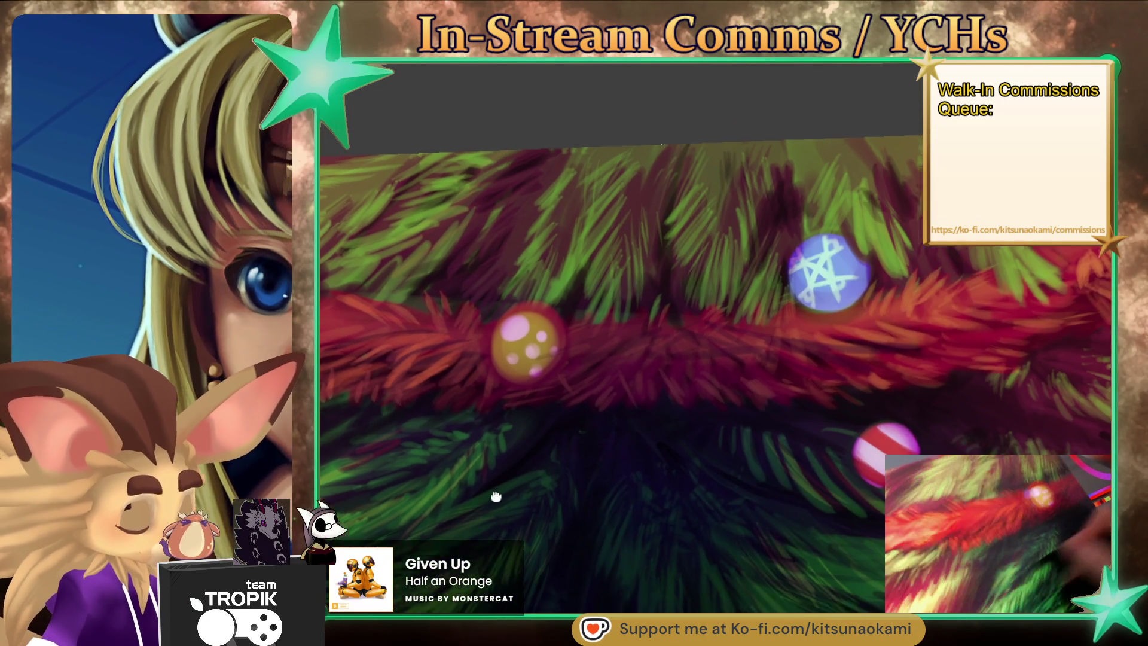
Pan from the blue star bauble up over the red garlands, then zoom out to view the whole tree.
drag(564, 359, 718, 371)
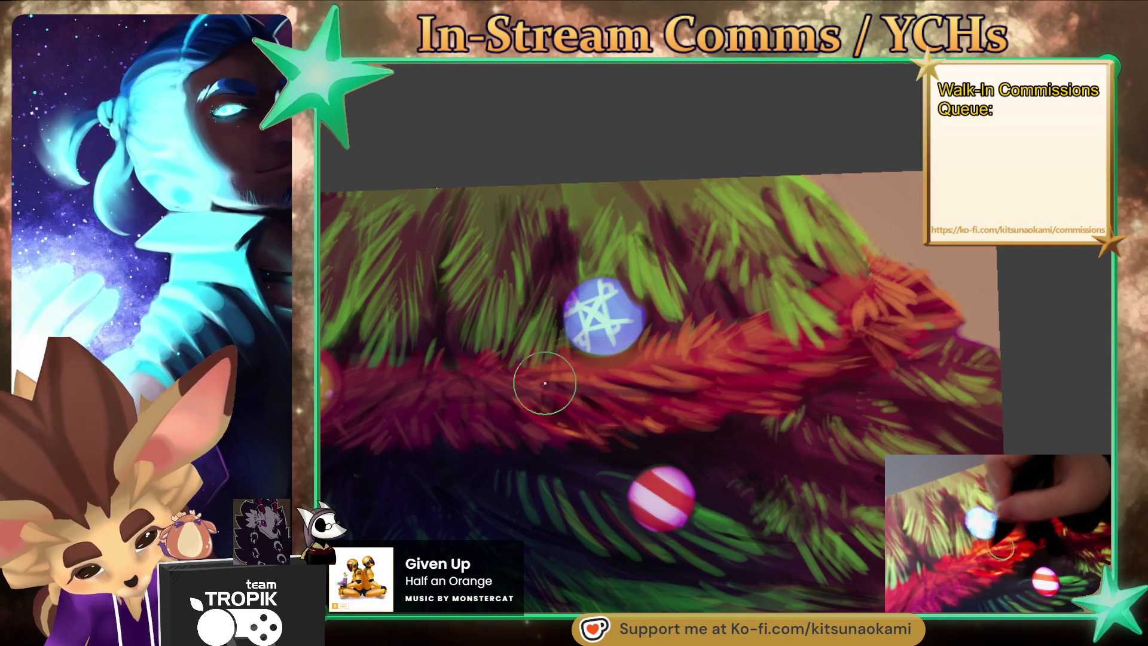
drag(866, 513, 758, 181)
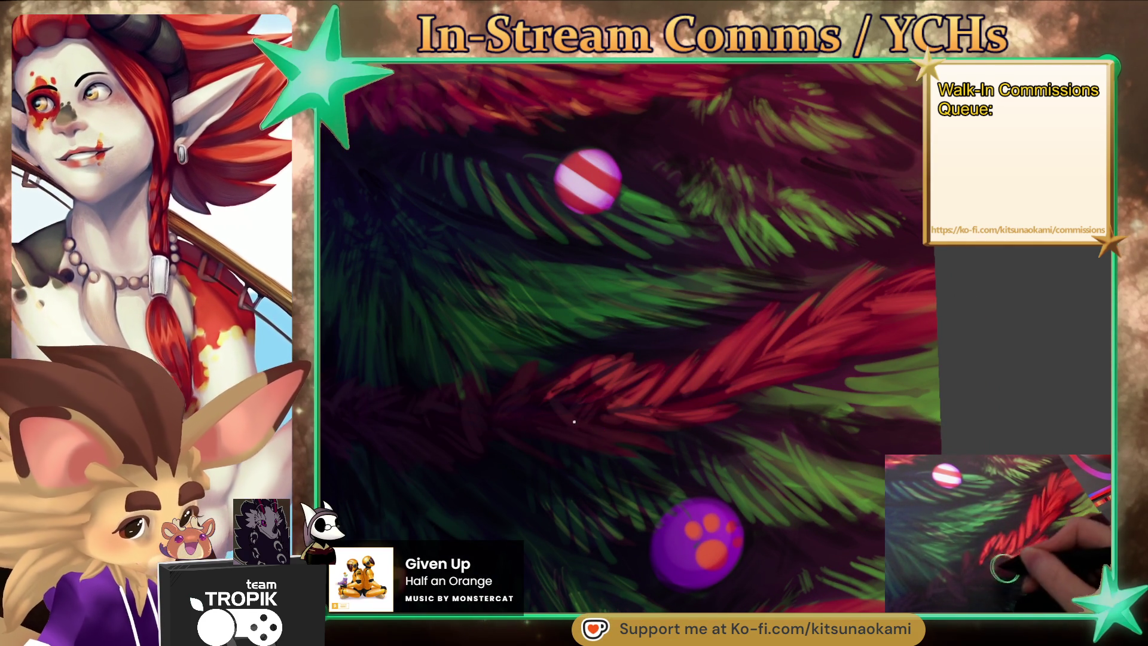
scroll(562, 440, down, 5)
scroll(810, 494, up, 5)
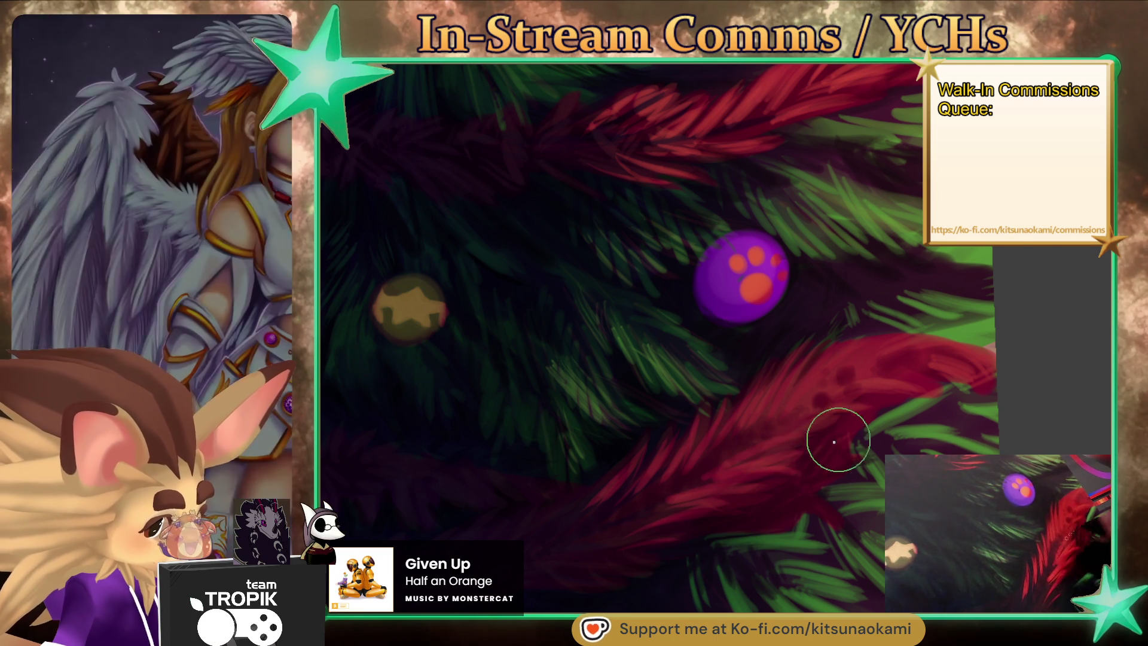
drag(813, 439, 707, 578)
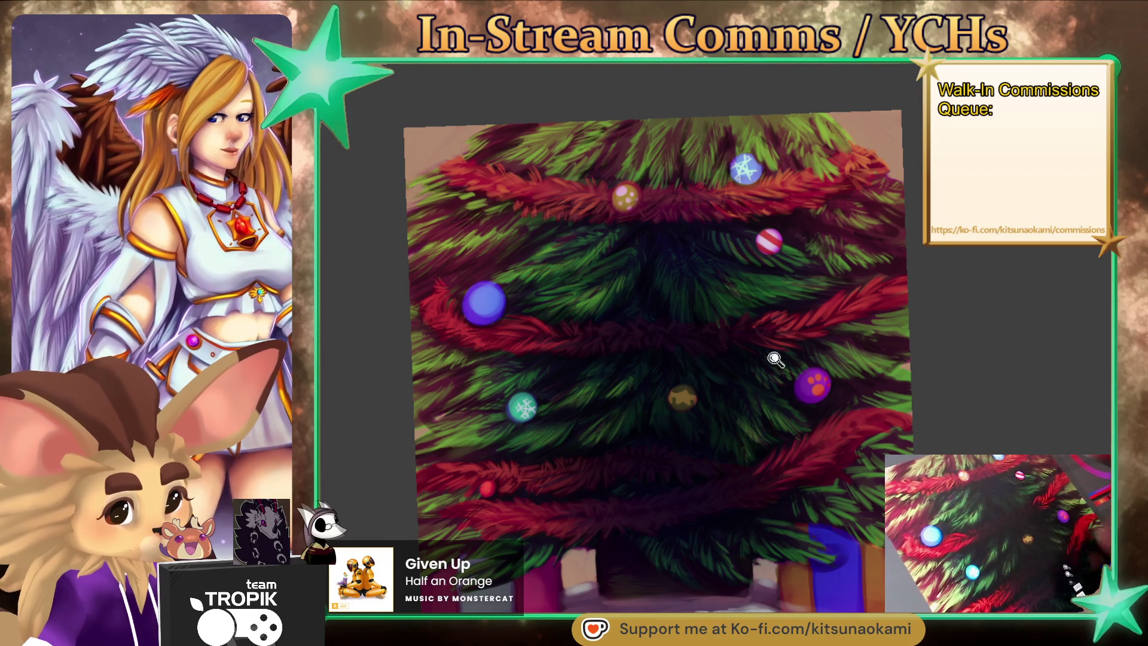
Zoom in near the striped bauble and shade the lower garlands darker red with a smaller brush.
drag(800, 301, 828, 287)
key(bracketleft)
key(bracketleft)
key(bracketleft)
key(bracketleft)
key(bracketleft)
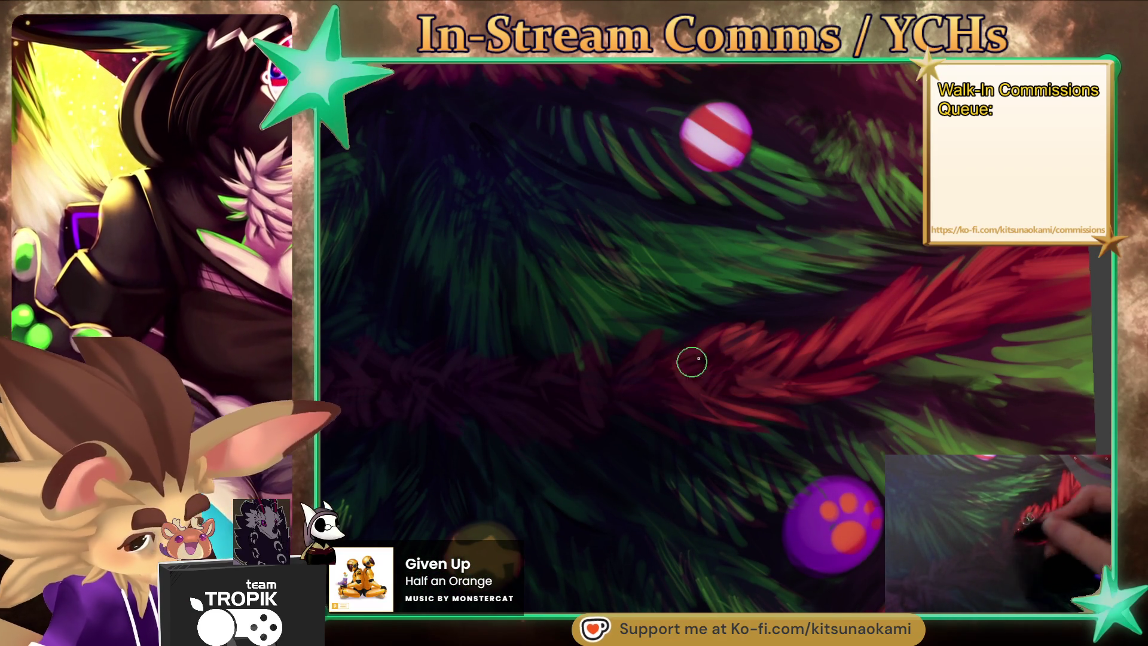
scroll(682, 403, down, 5)
scroll(814, 562, up, 2)
scroll(615, 479, up, 2)
scroll(615, 479, up, 3)
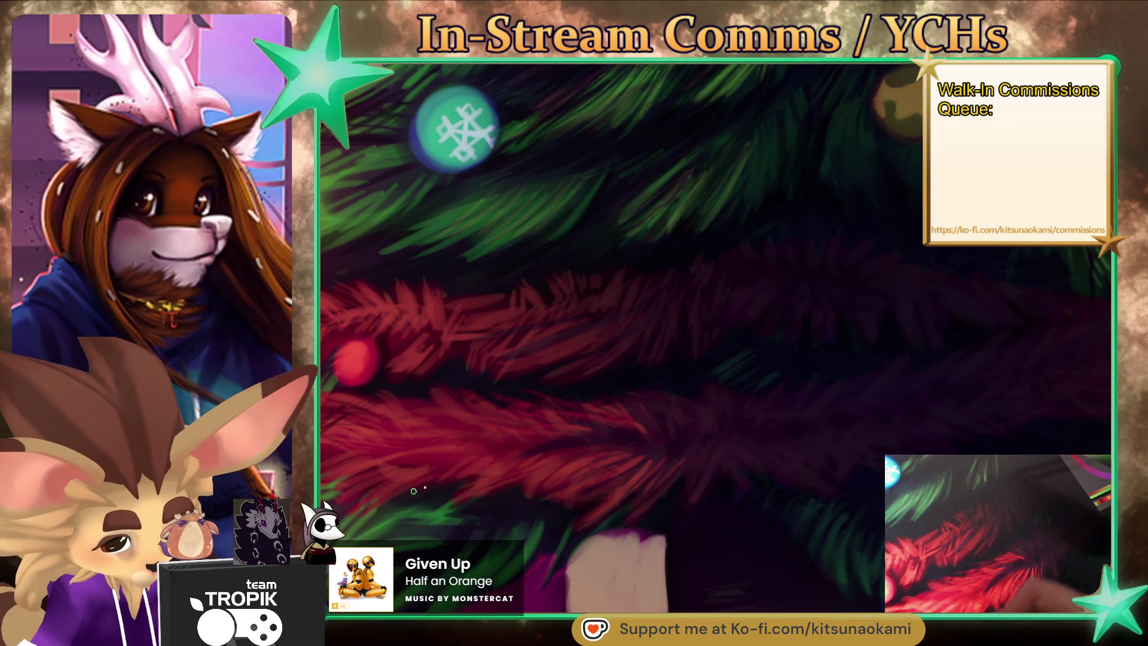
drag(406, 496, 430, 483)
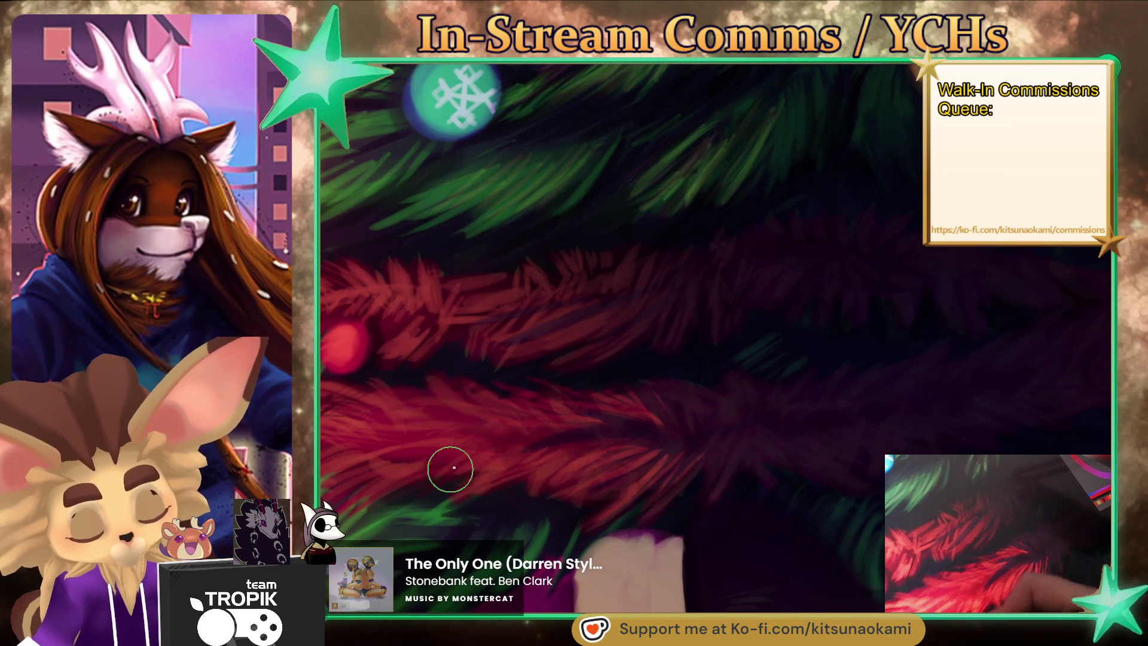
scroll(607, 575, down, 5)
scroll(606, 575, down, 3)
scroll(607, 575, up, 3)
scroll(795, 538, up, 2)
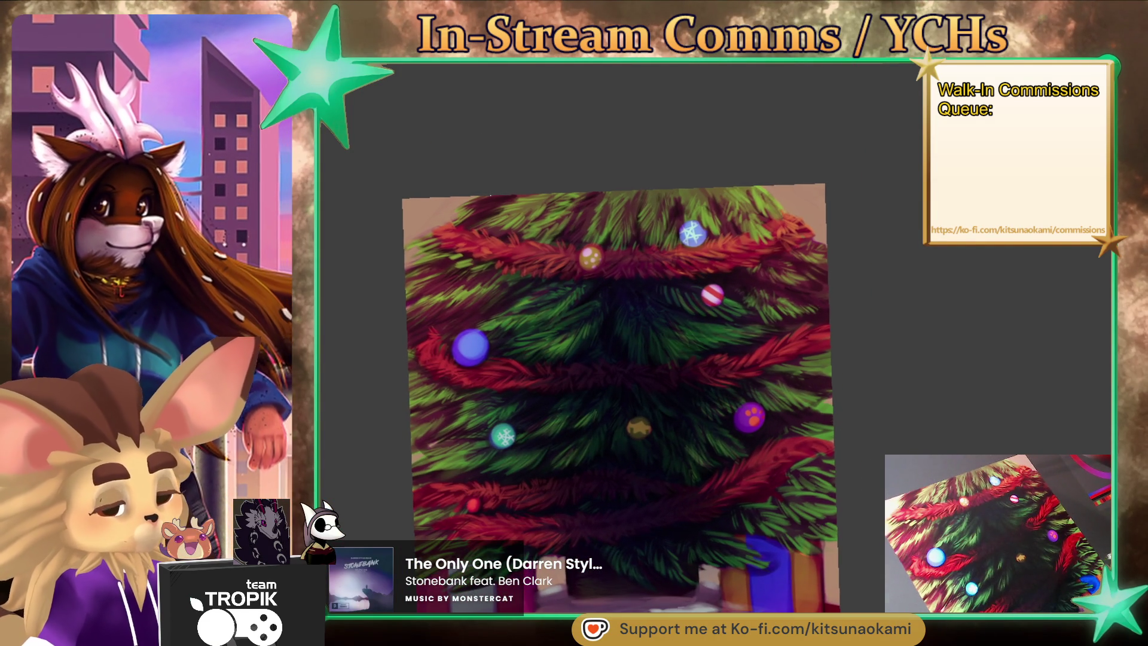
Zoom in on the paw bauble and bring up the transform frame around the painting.
scroll(761, 437, up, 3)
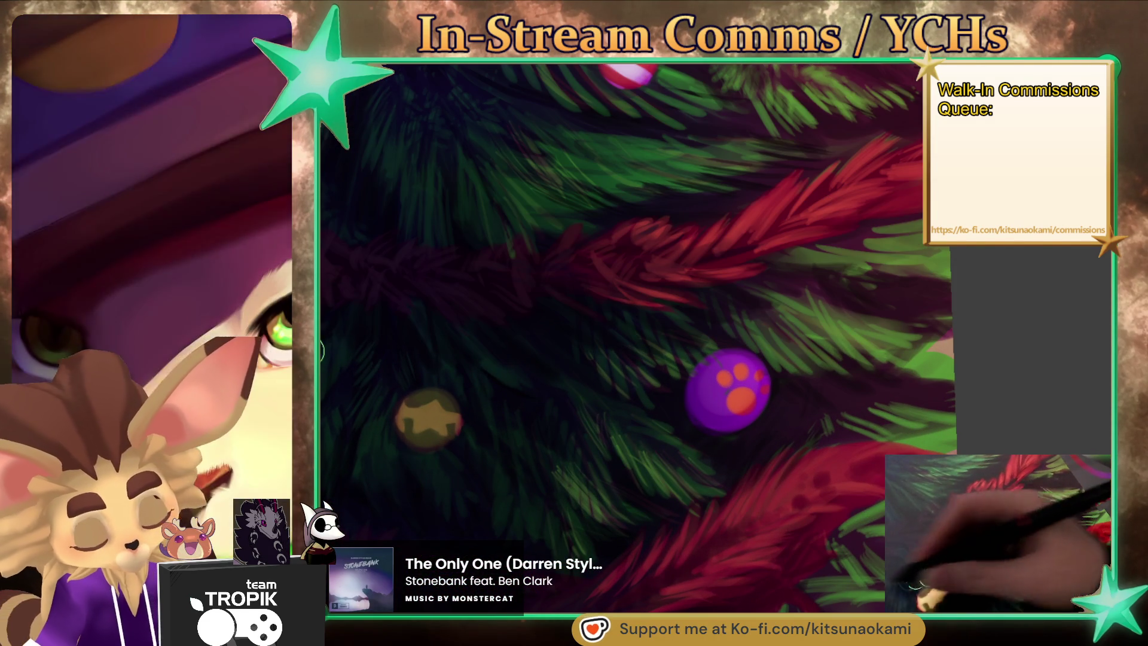
key(ctrl+t)
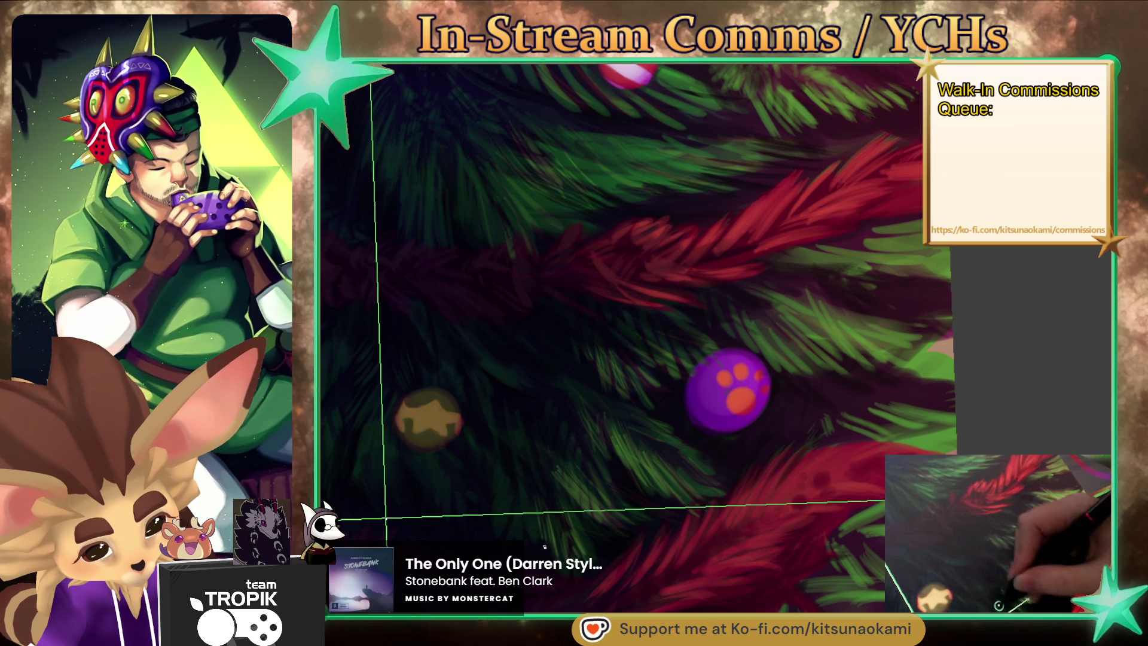
key(ctrl+0)
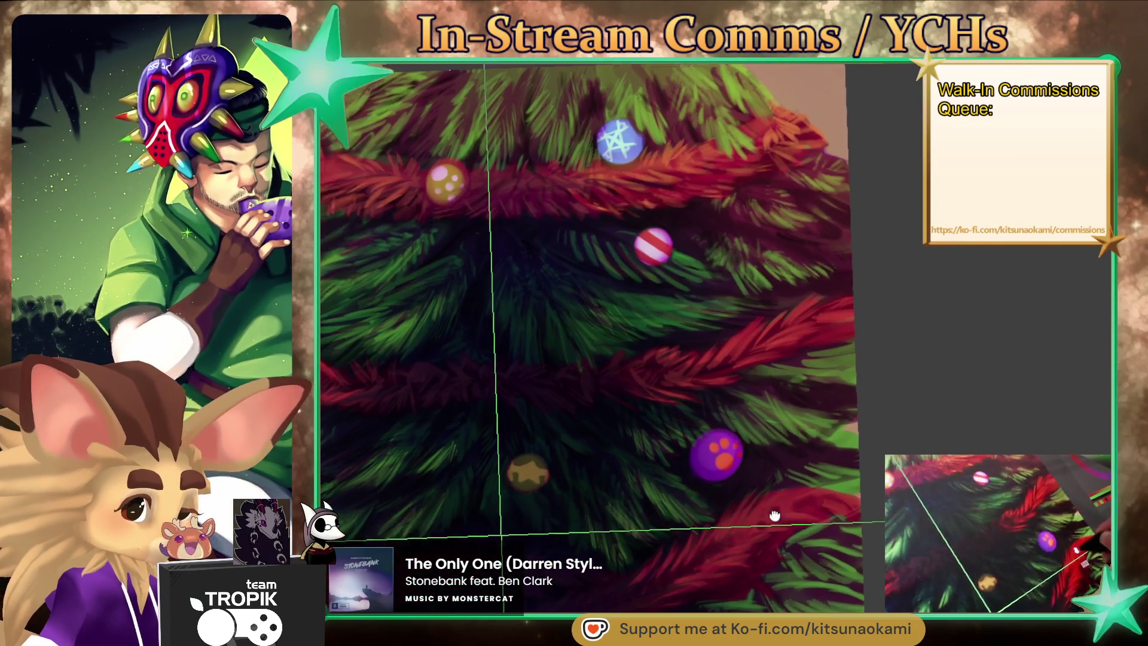
drag(764, 573, 543, 341)
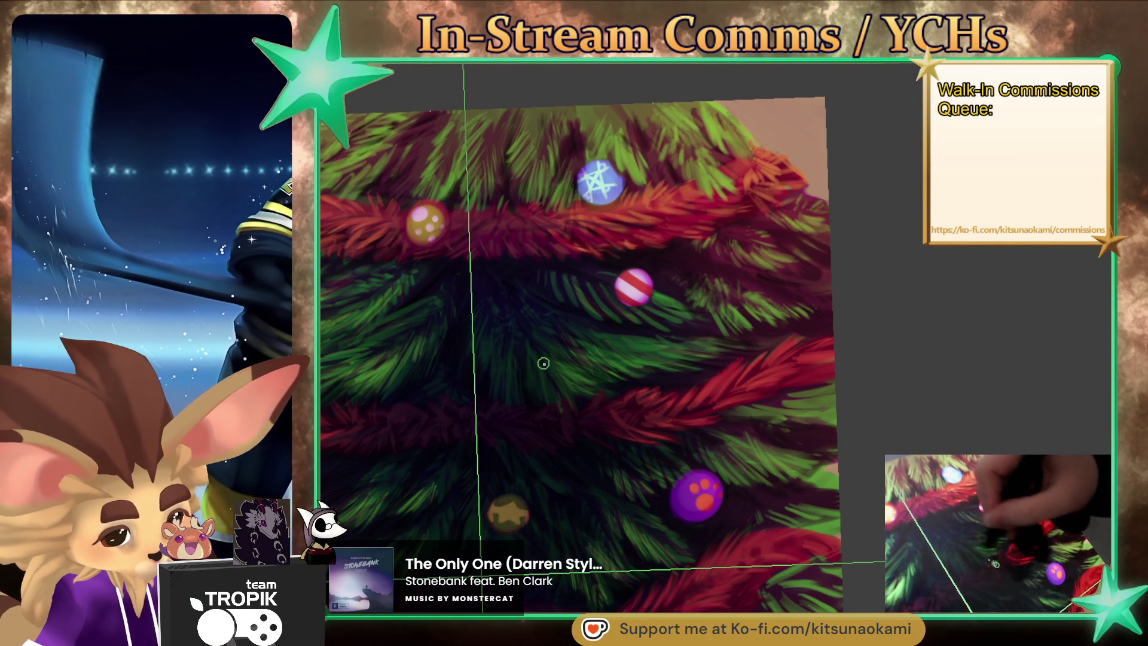
scroll(556, 358, down, 3)
scroll(640, 275, up, 5)
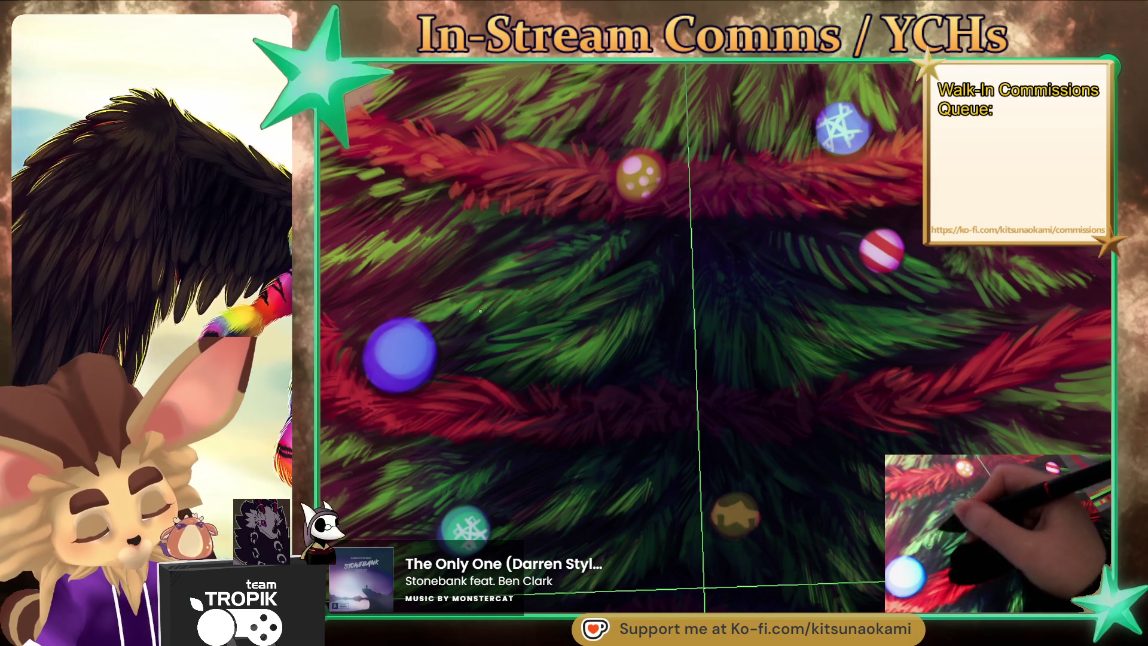
drag(654, 407, 678, 290)
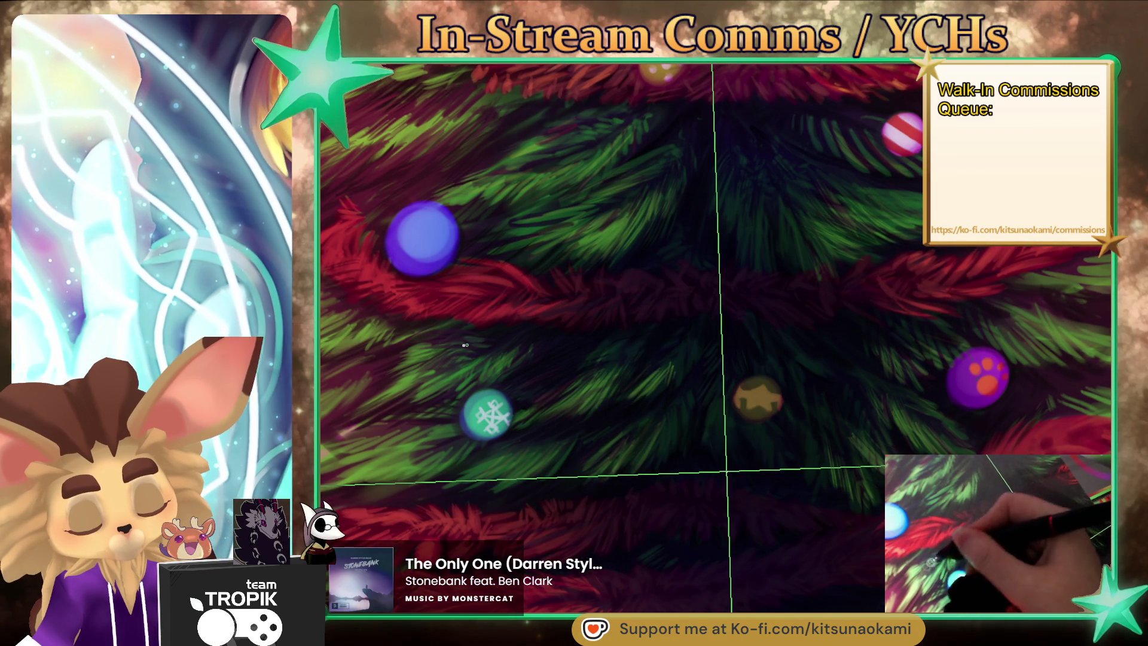
drag(574, 507, 654, 476)
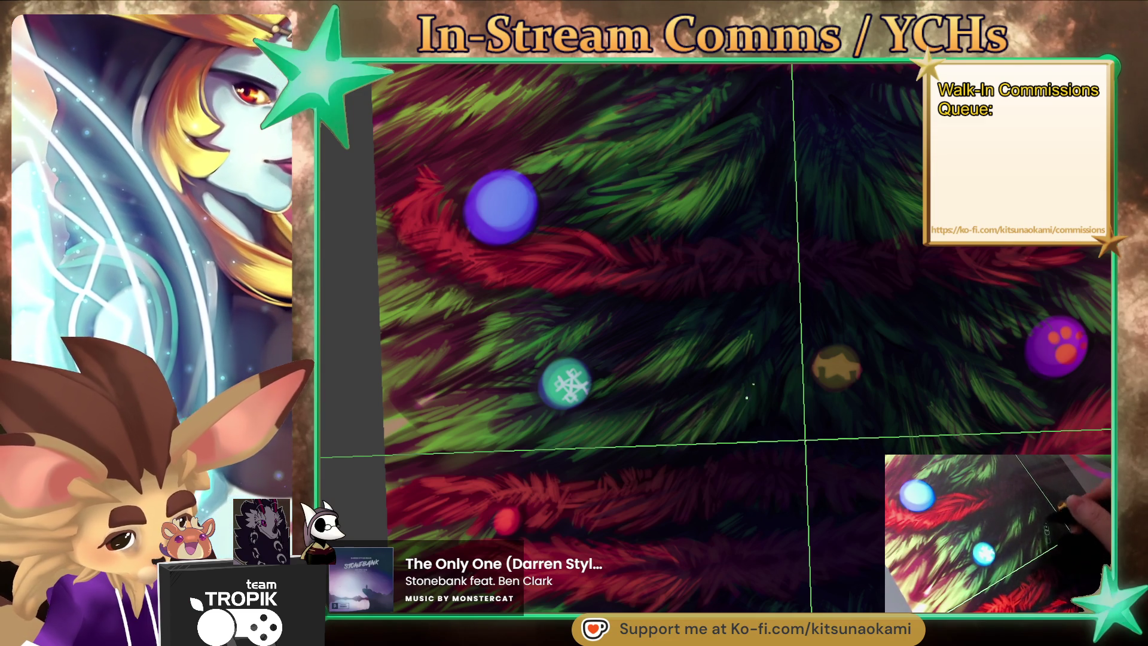
drag(753, 414, 611, 462)
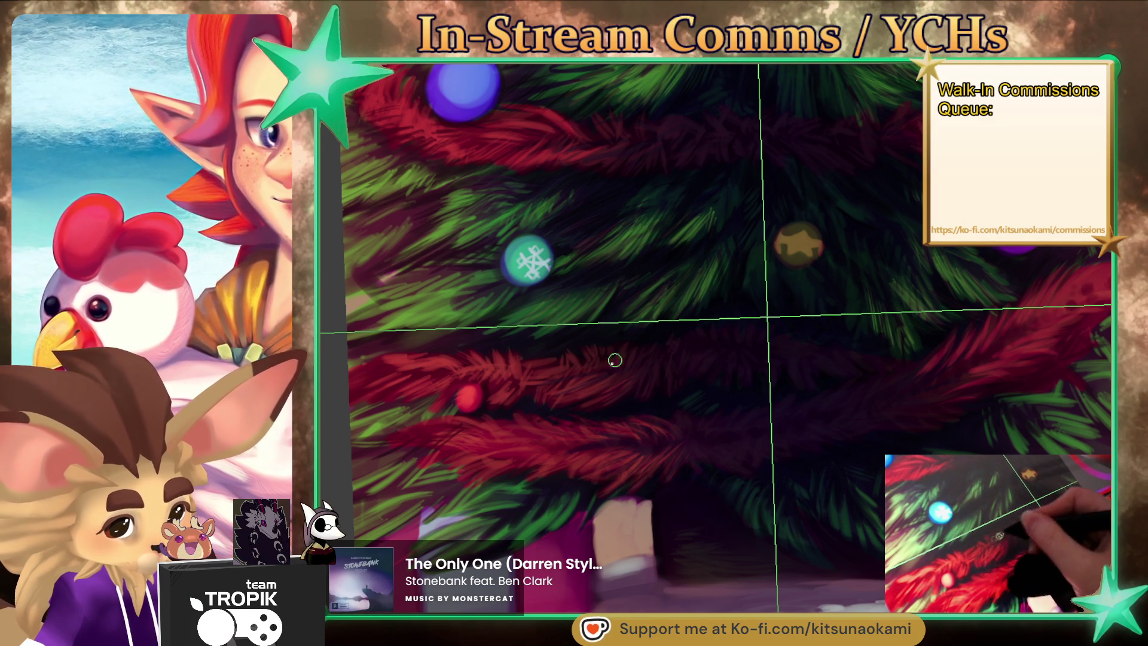
drag(622, 358, 571, 567)
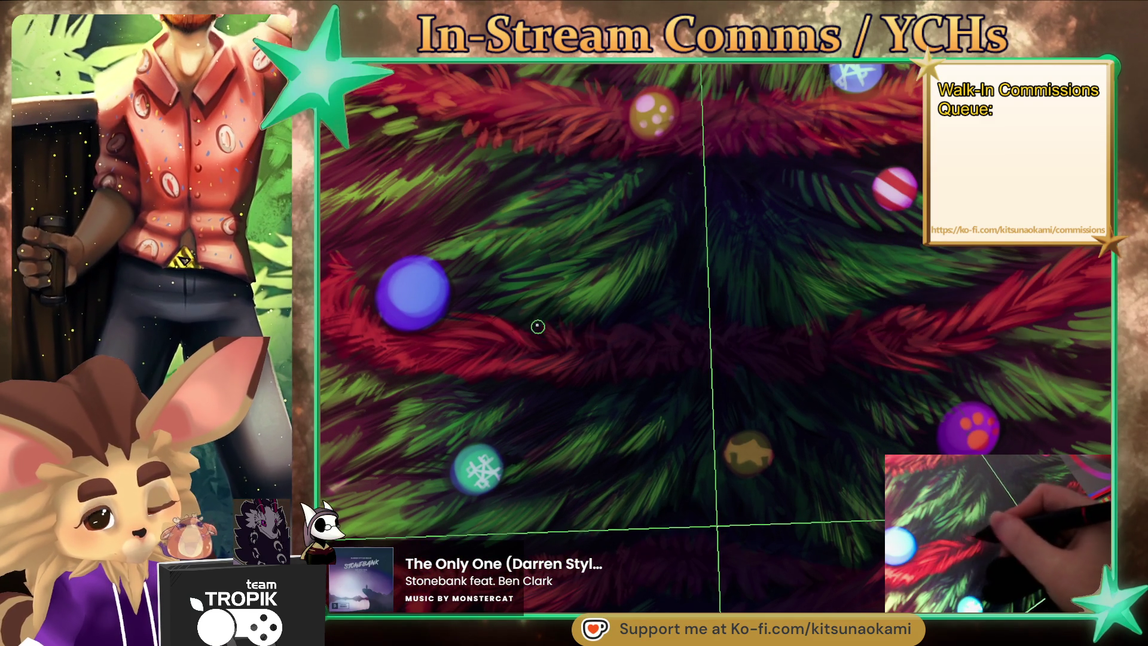
drag(548, 346, 580, 418)
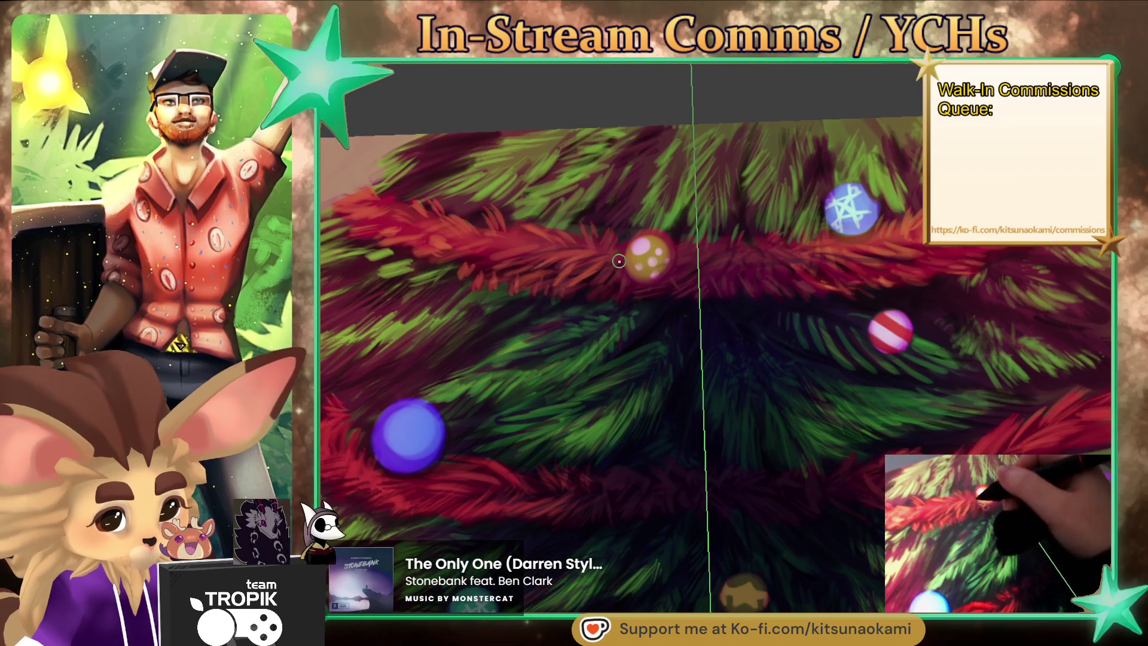
drag(987, 448, 748, 330)
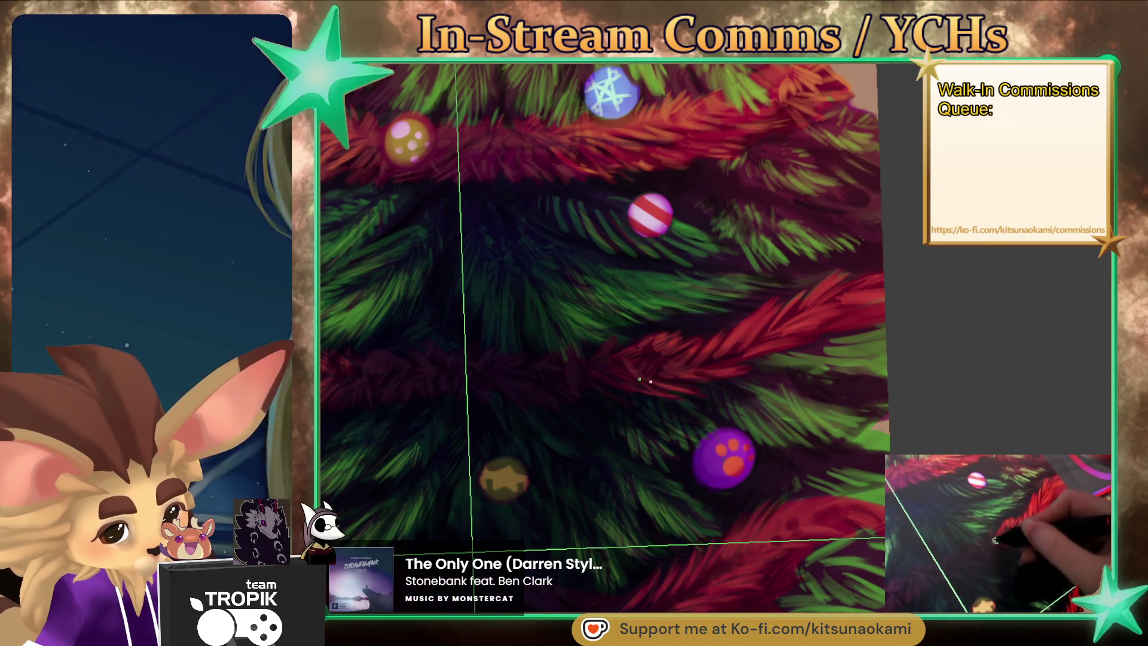
drag(750, 504, 776, 433)
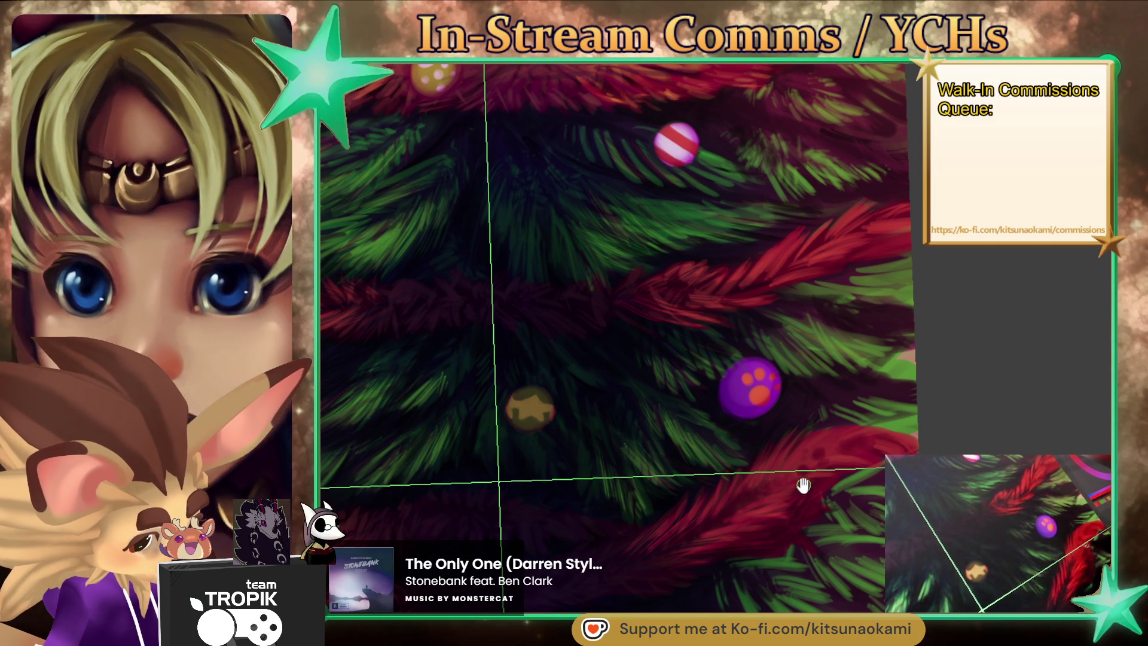
drag(805, 482, 766, 549)
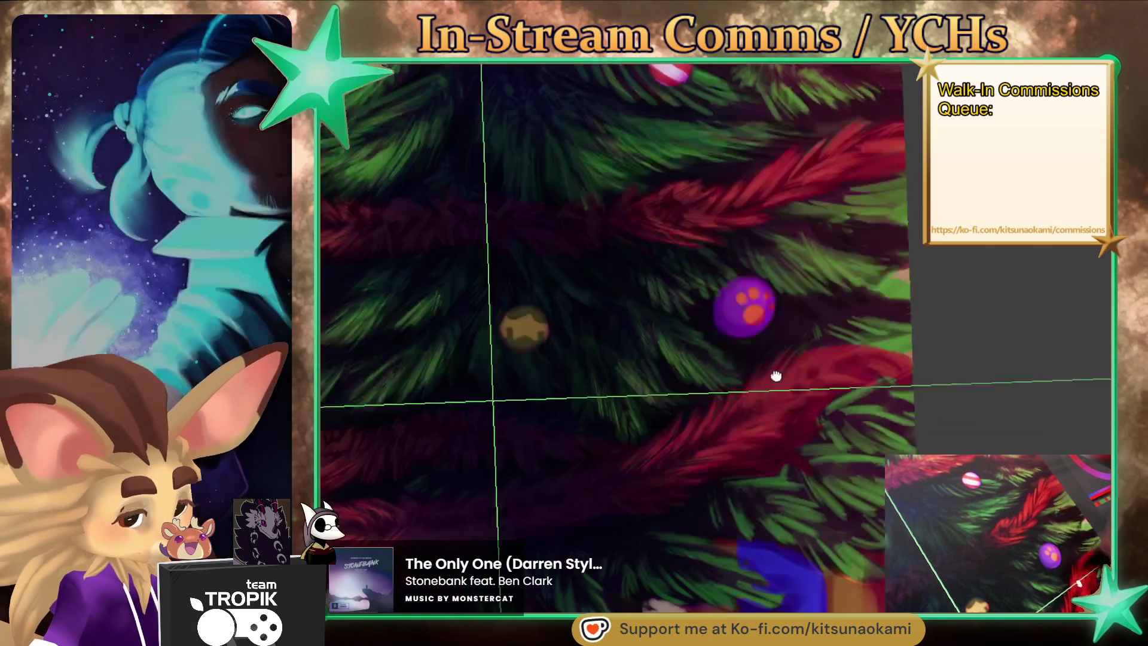
drag(809, 322, 733, 441)
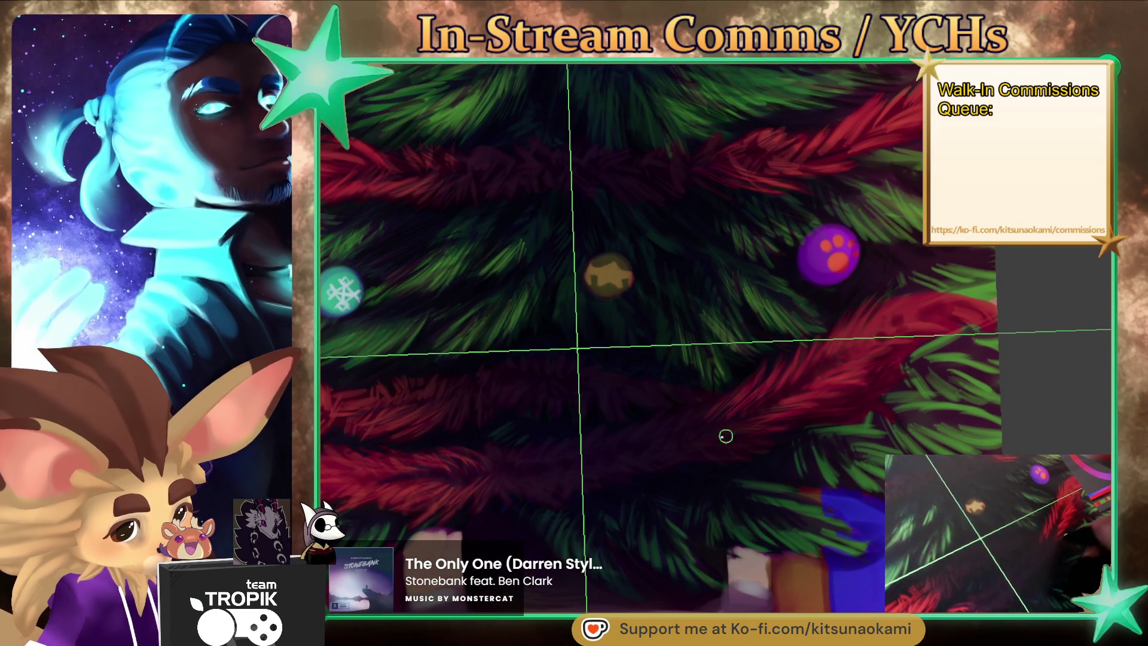
scroll(806, 435, down, 5)
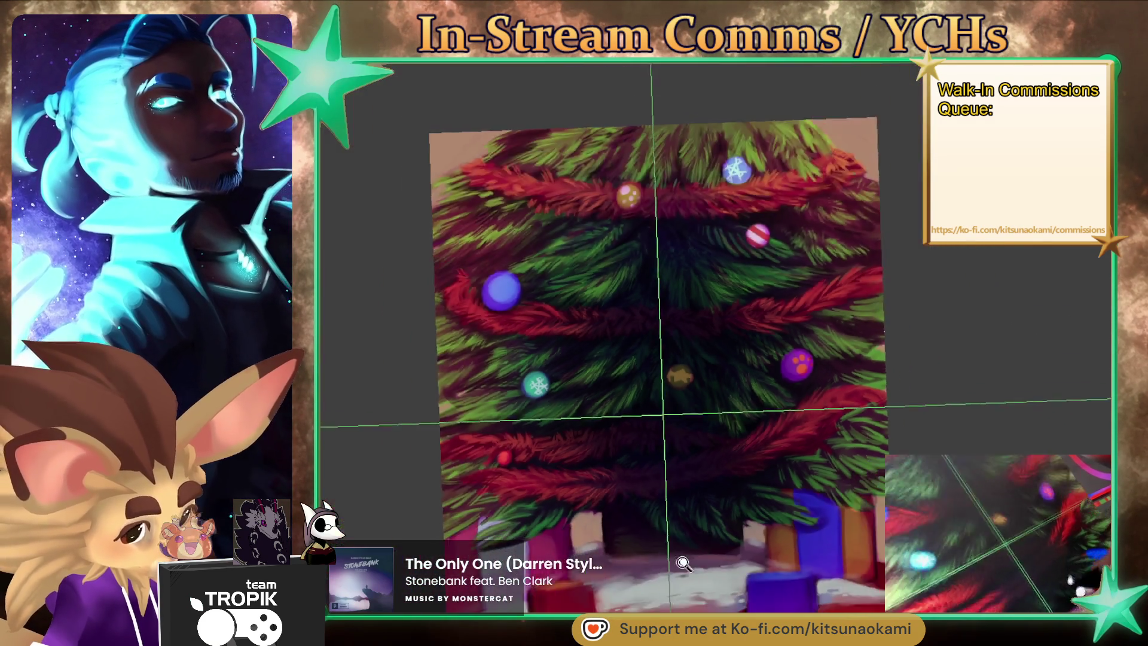
scroll(693, 516, up, 4)
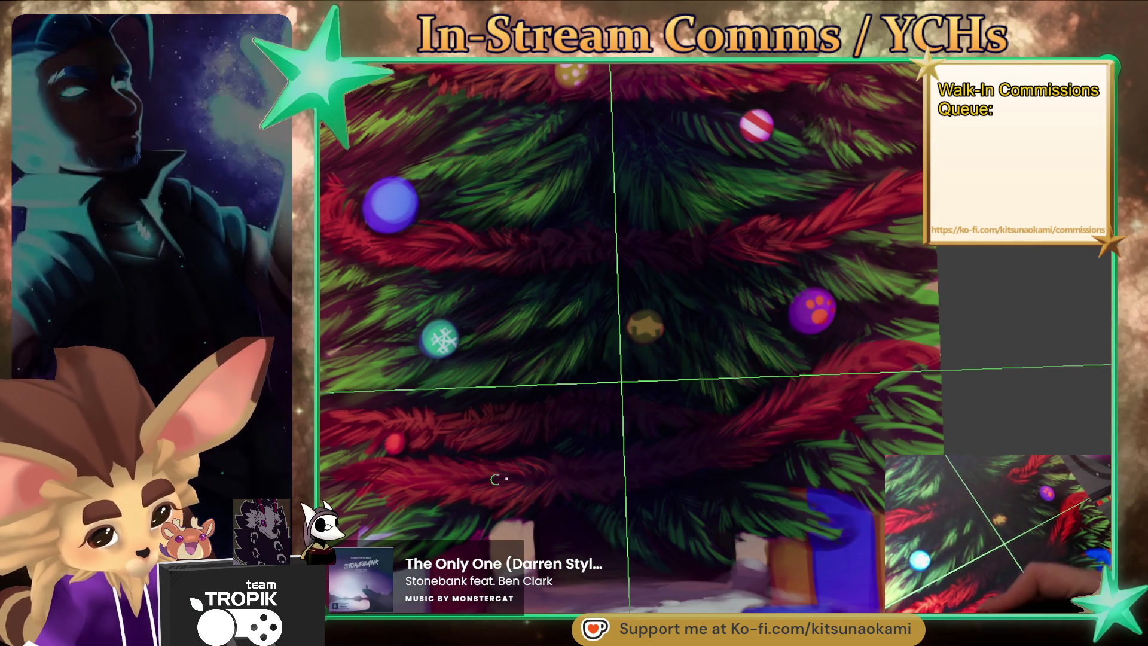
scroll(587, 492, down, 5)
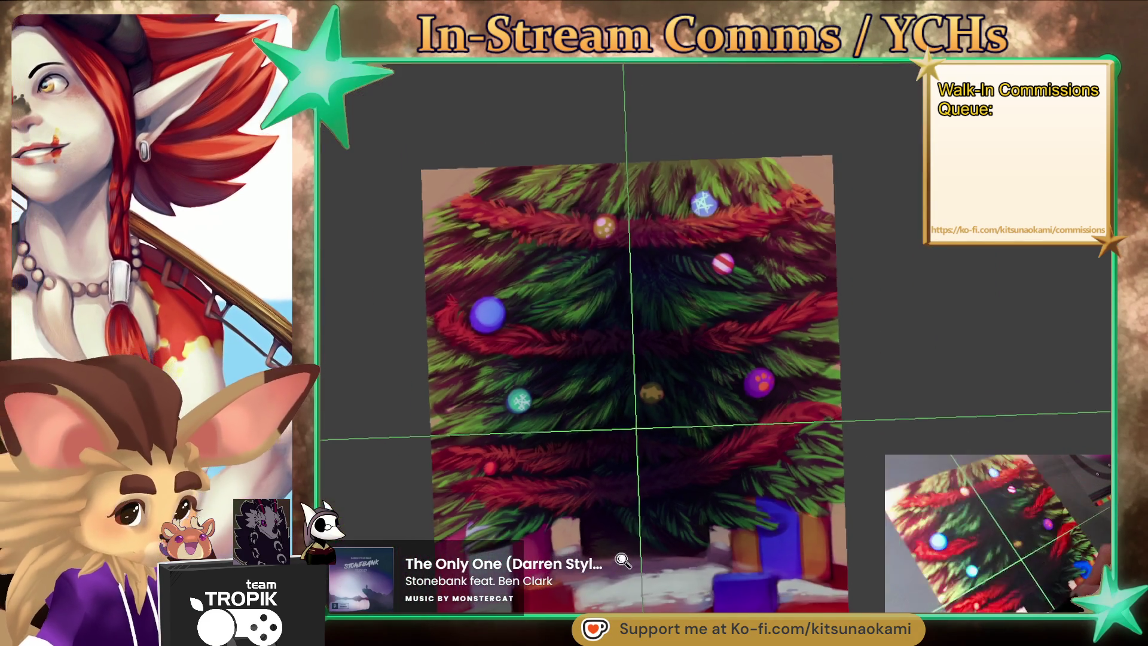
scroll(628, 499, up, 5)
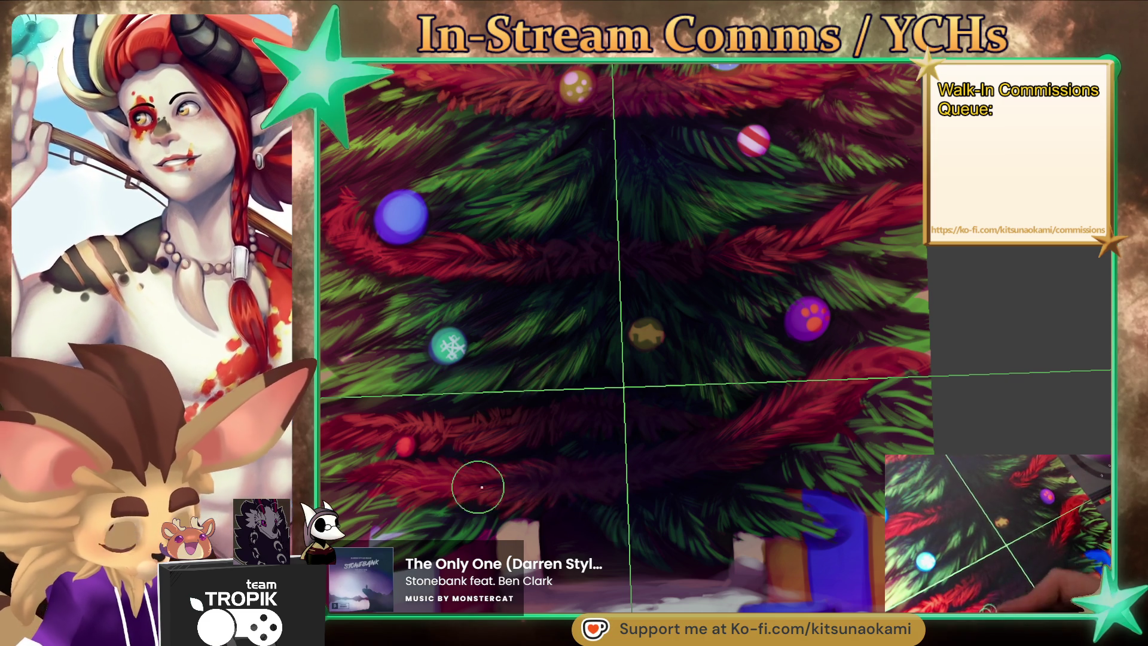
scroll(454, 454, up, 3)
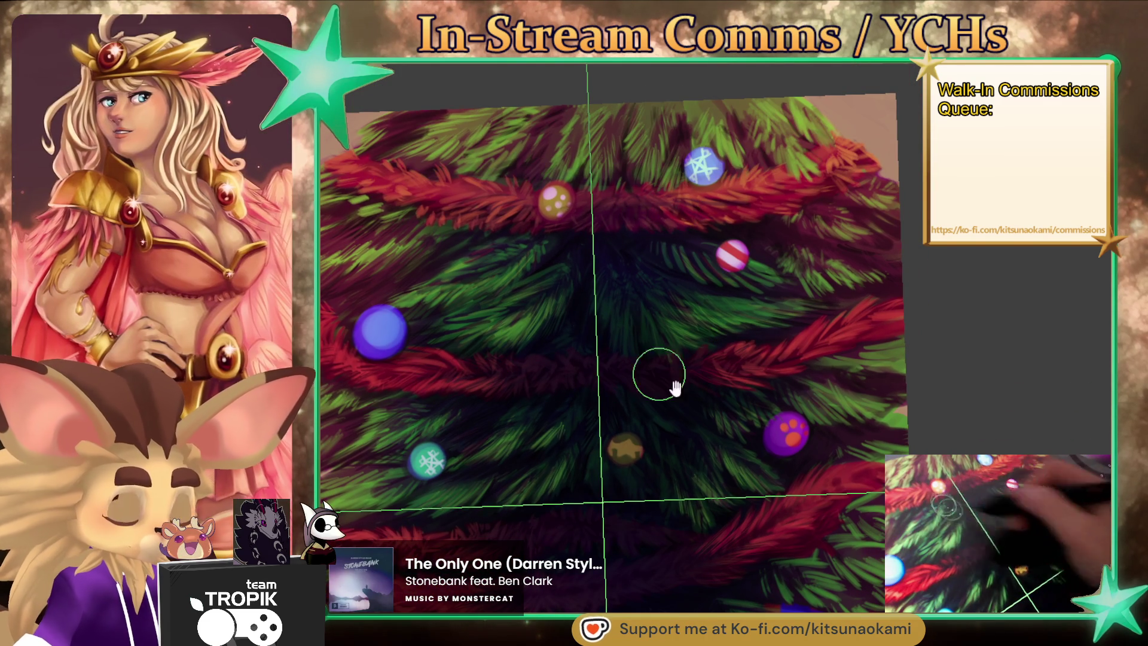
scroll(754, 569, down, 3)
drag(754, 569, 718, 508)
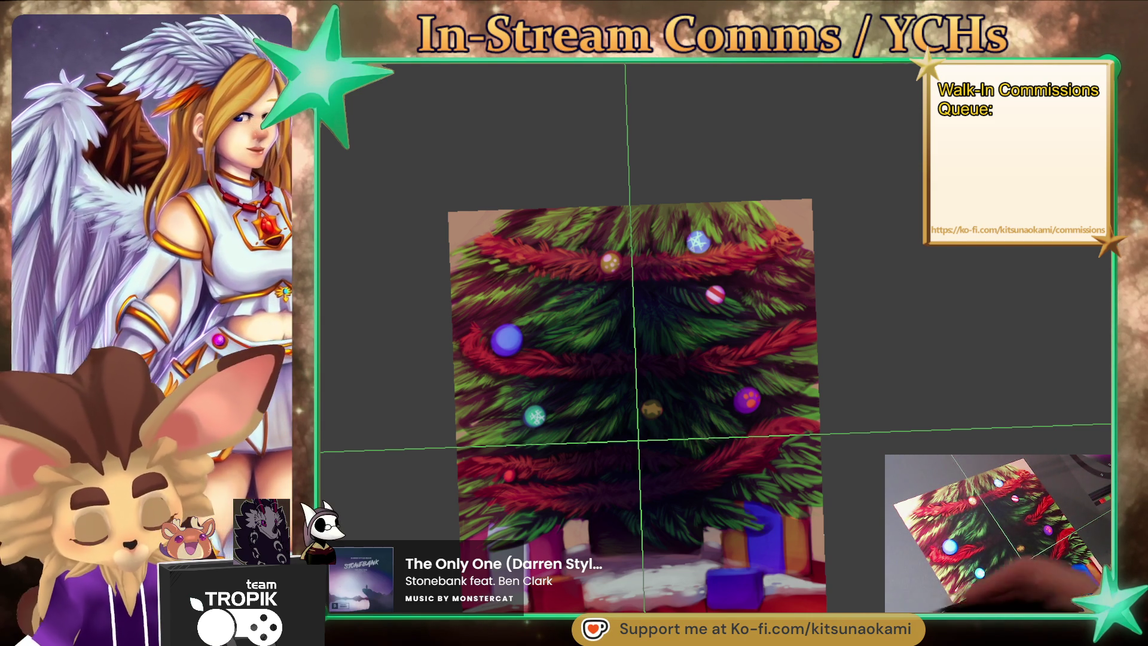
scroll(672, 458, up, 5)
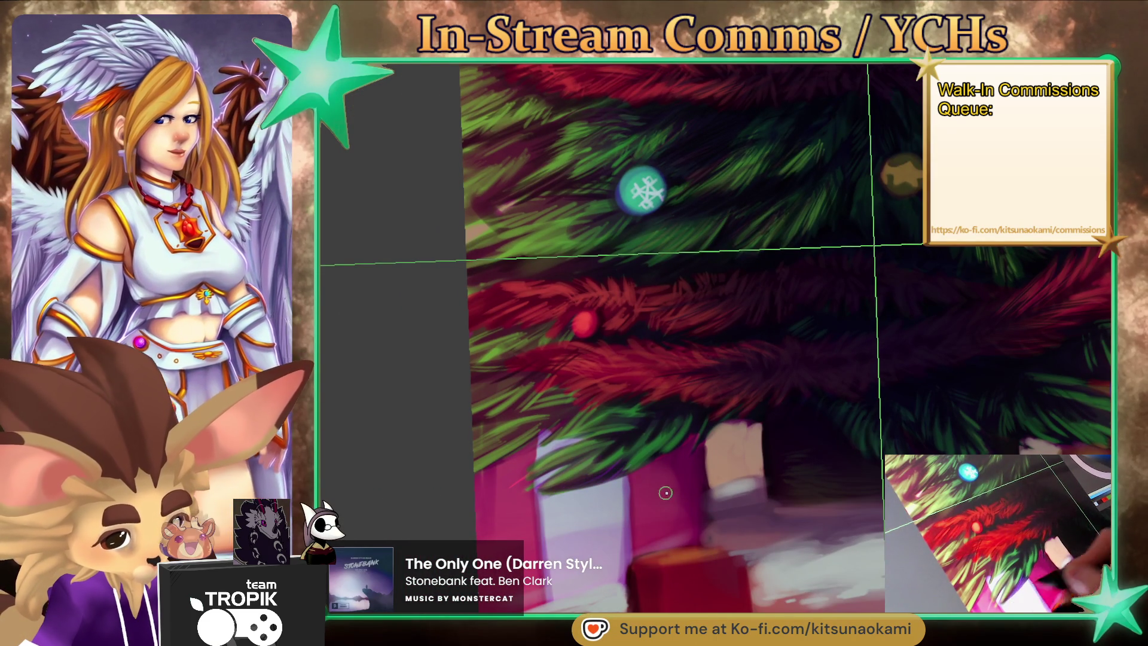
scroll(662, 496, down, 5)
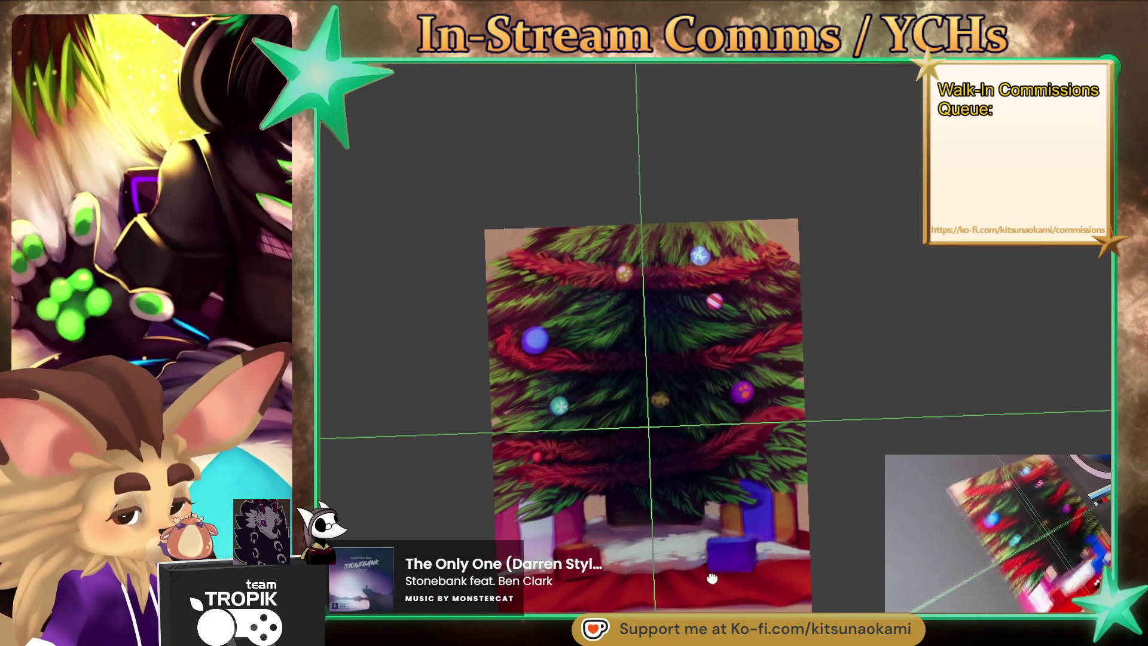
key(5)
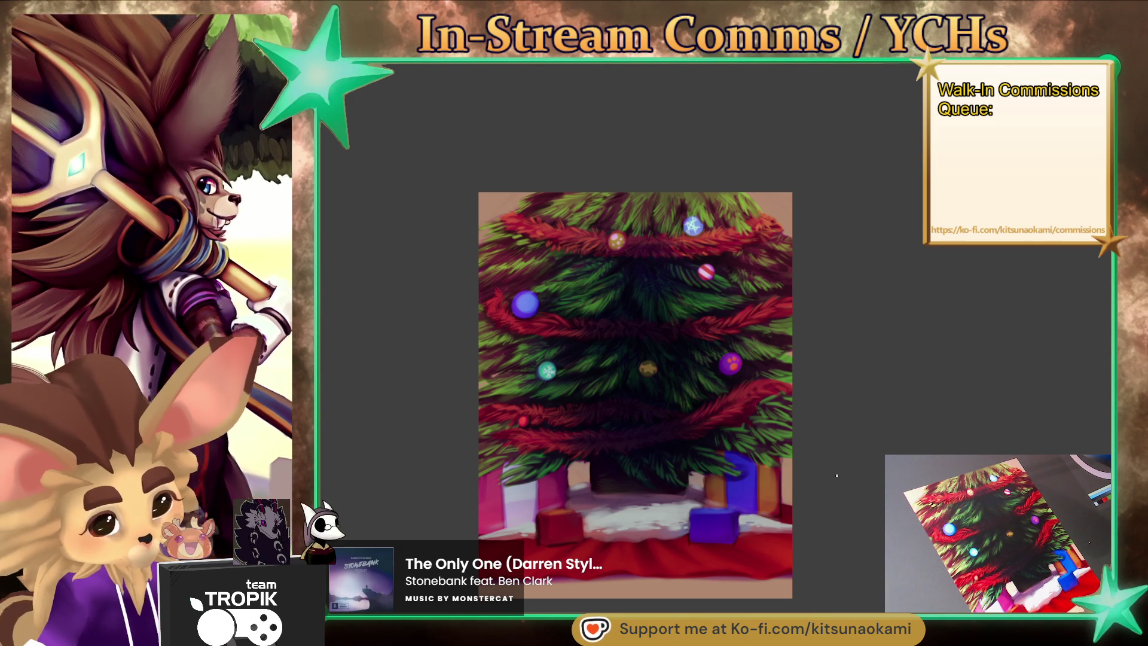
drag(635, 394, 644, 415)
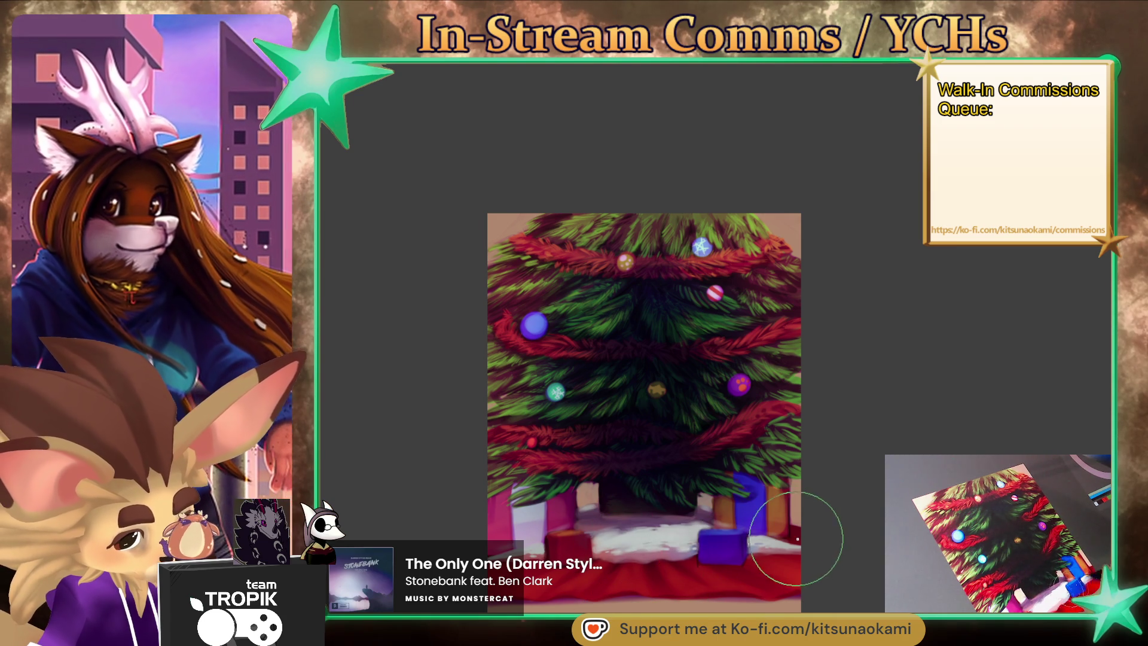
scroll(819, 541, up, 2)
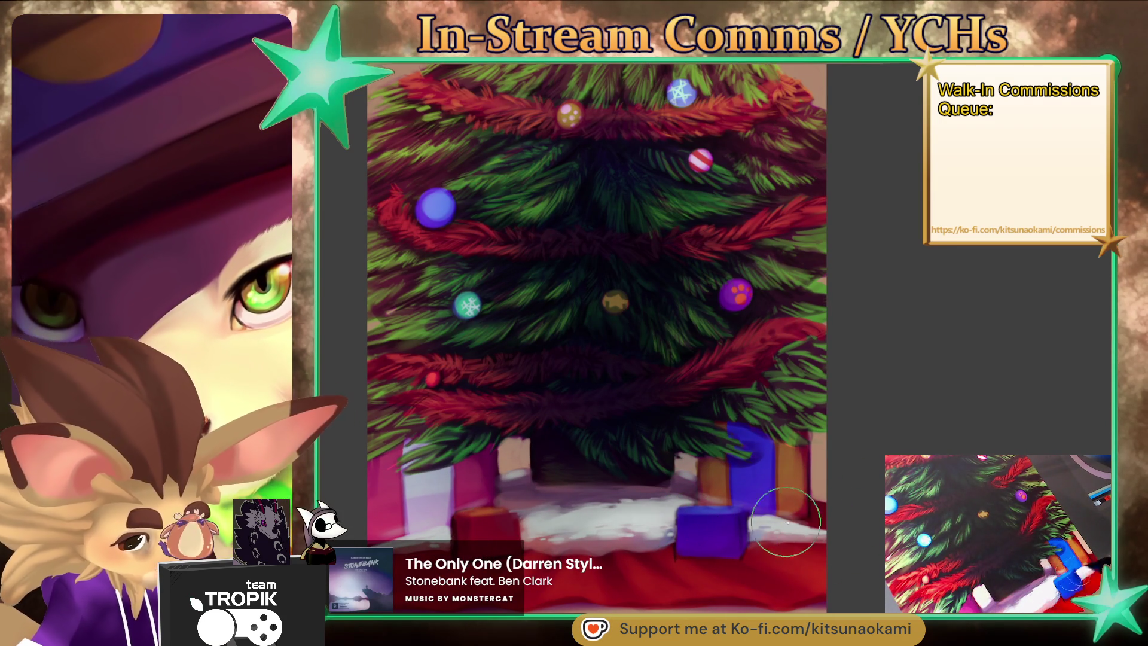
scroll(825, 538, down, 5)
scroll(747, 543, up, 3)
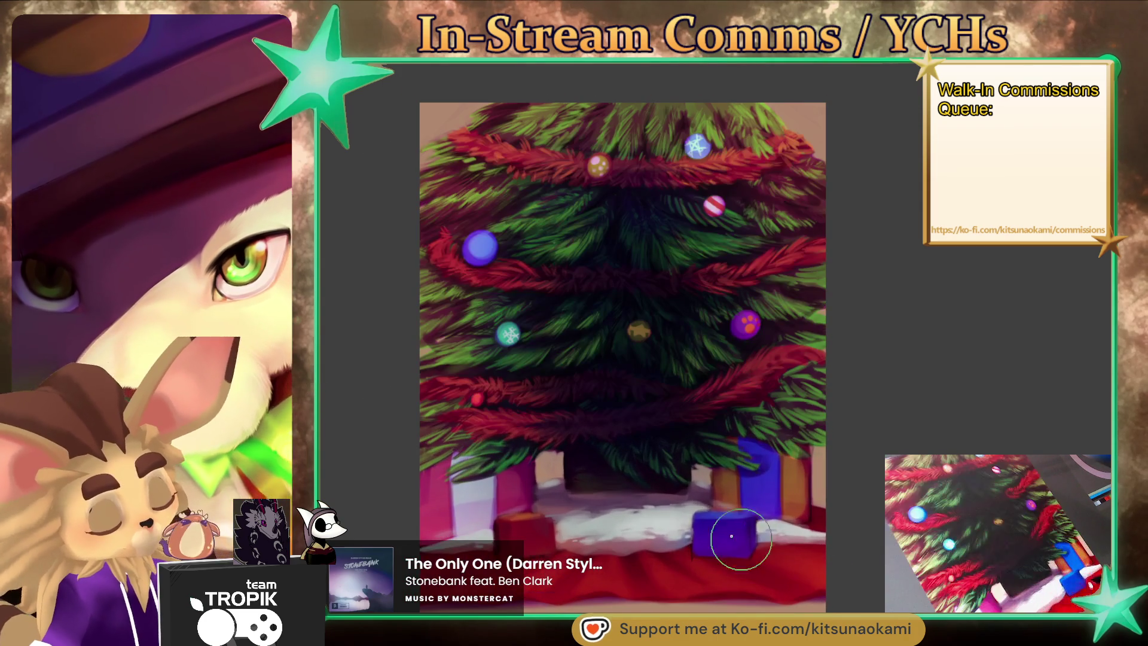
scroll(814, 577, down, 1)
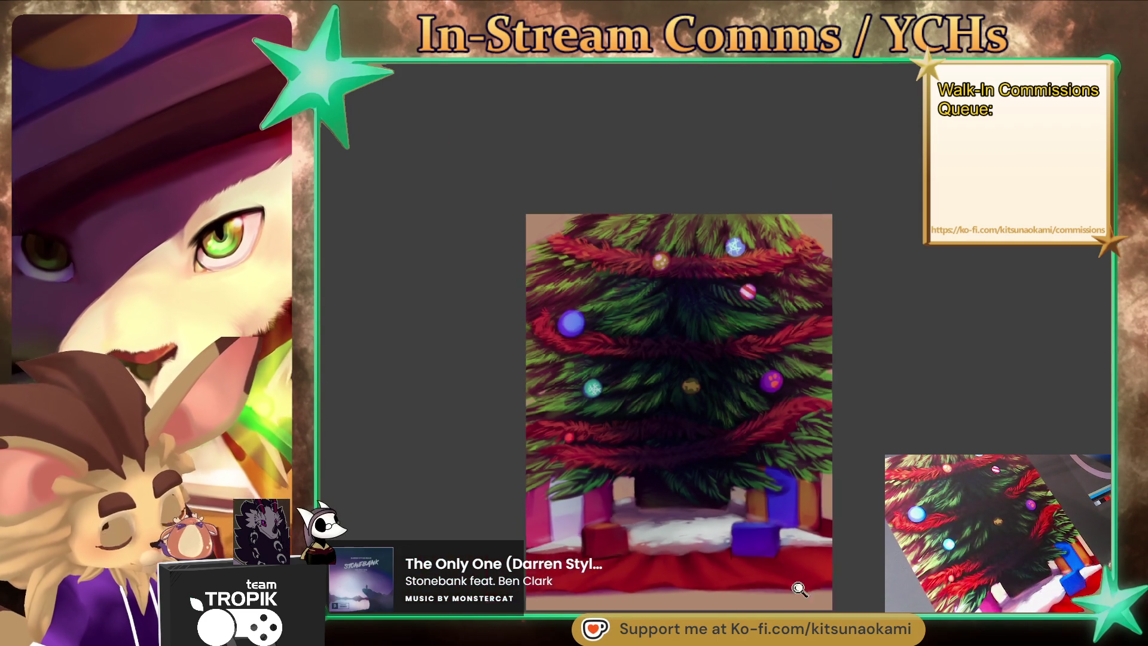
scroll(813, 577, down, 2)
scroll(870, 549, up, 2)
scroll(865, 544, down, 1)
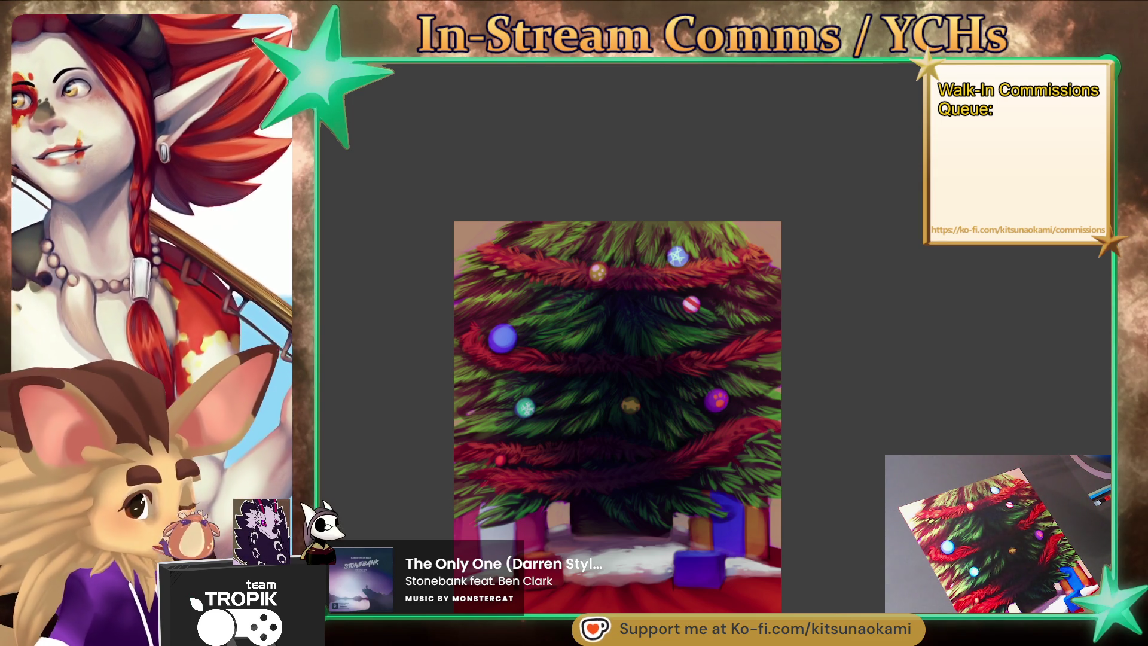
scroll(599, 245, up, 5)
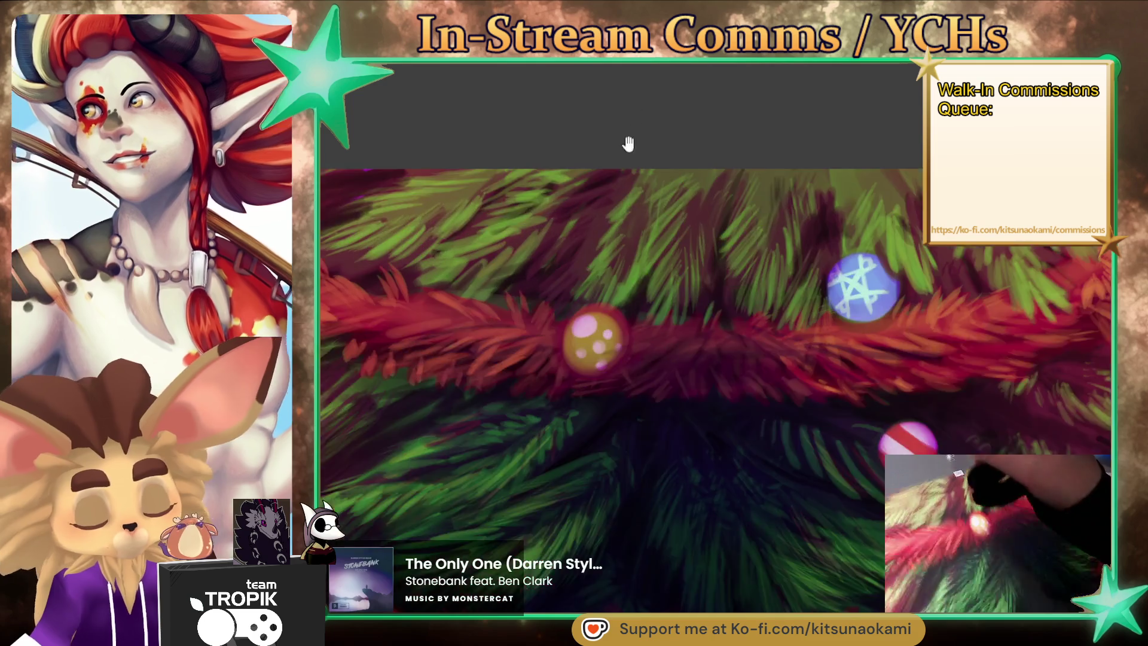
With a larger brush, sample olive green, dark green and dark red for needle strokes on the upper branches.
drag(636, 116, 756, 341)
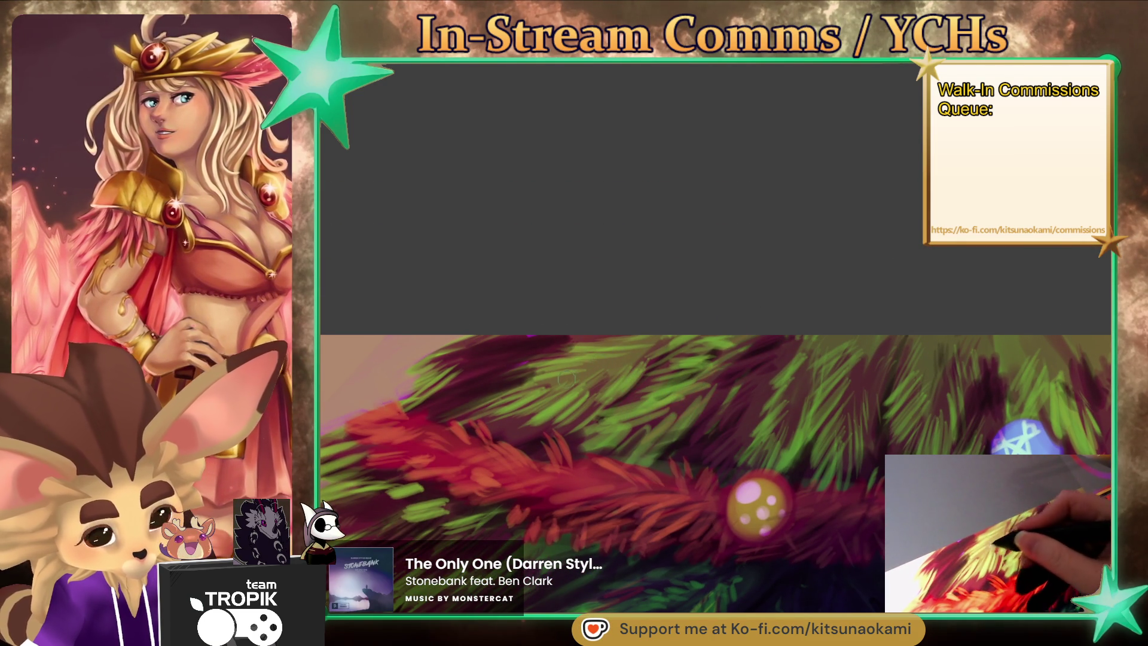
key(bracketright)
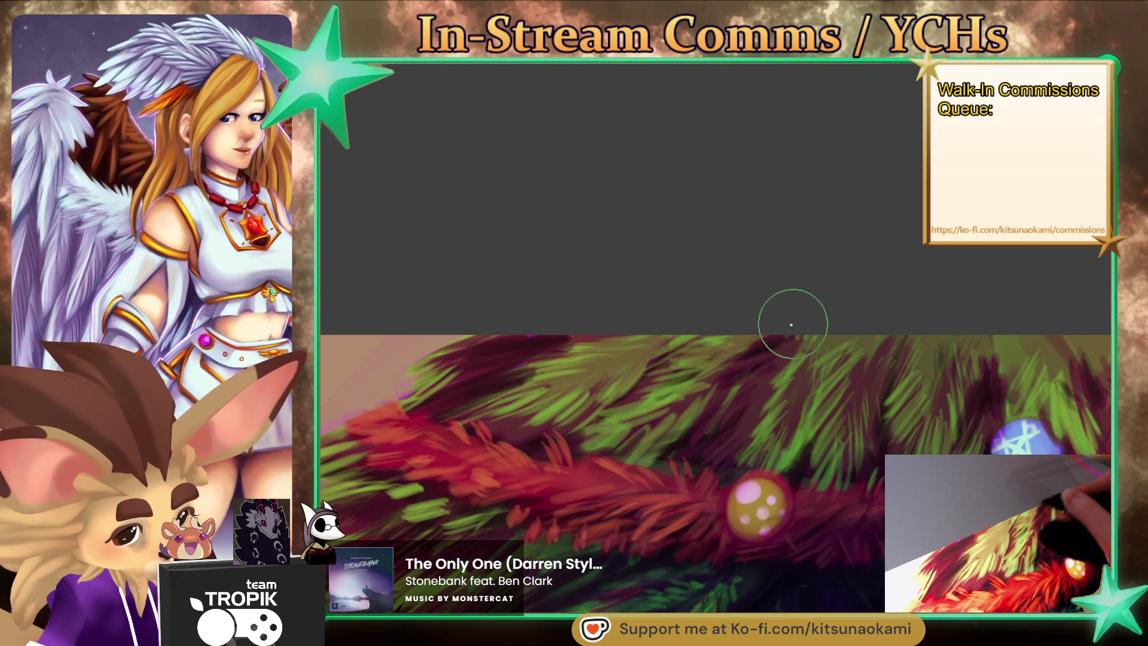
ctrl+click(672, 392)
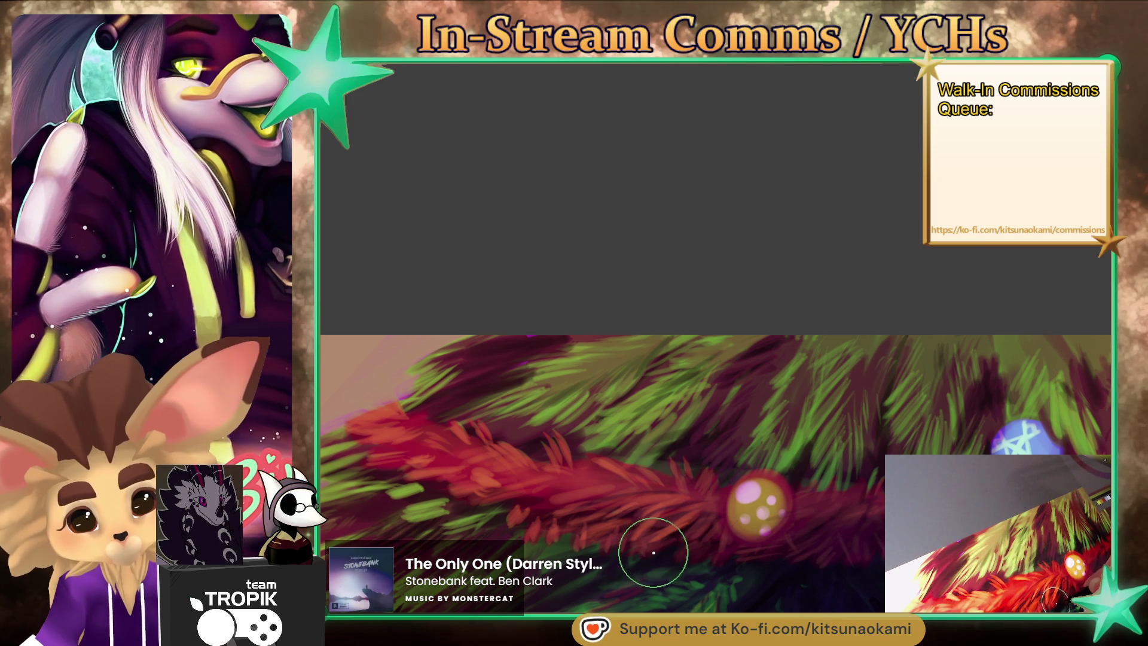
ctrl+click(543, 491)
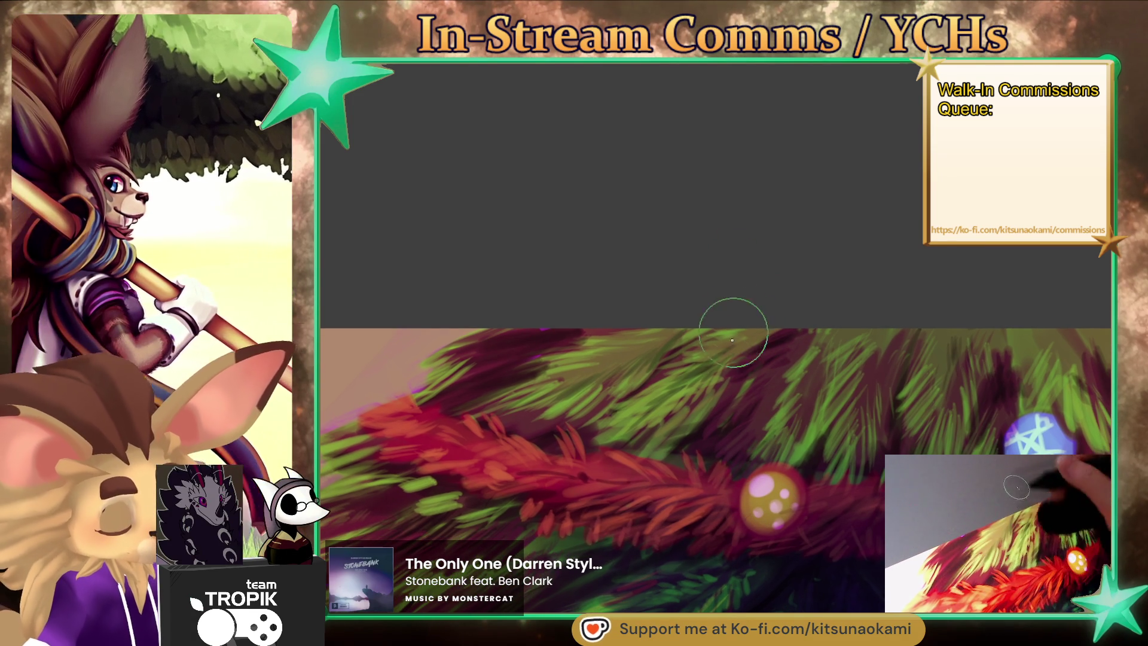
ctrl+click(697, 388)
ctrl+click(688, 385)
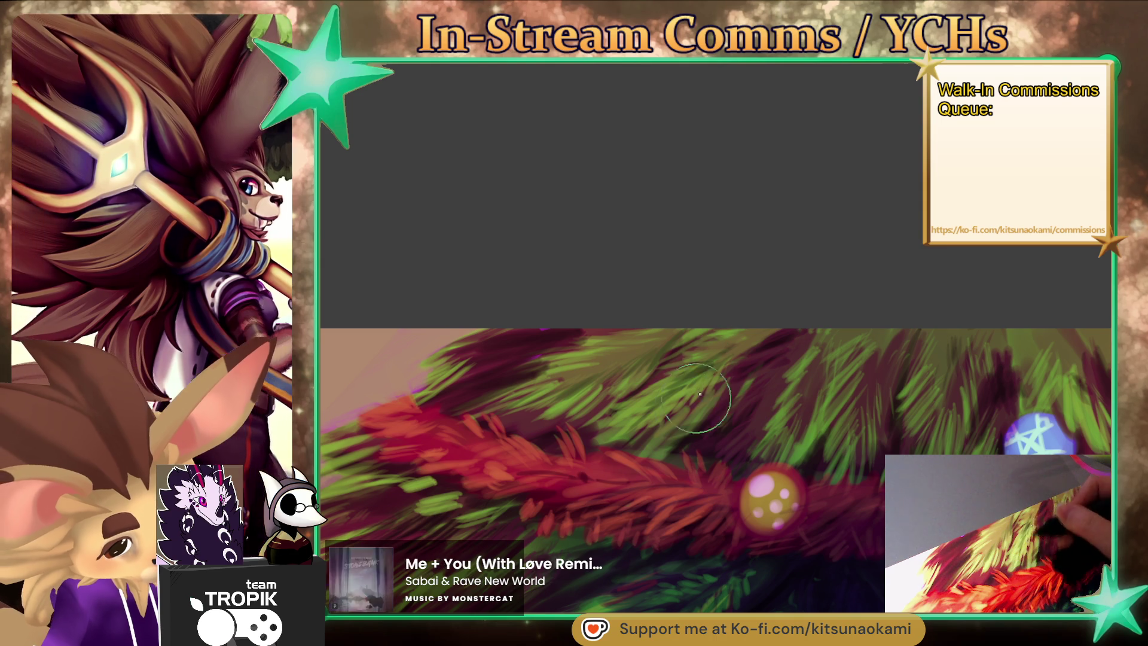
ctrl+click(656, 375)
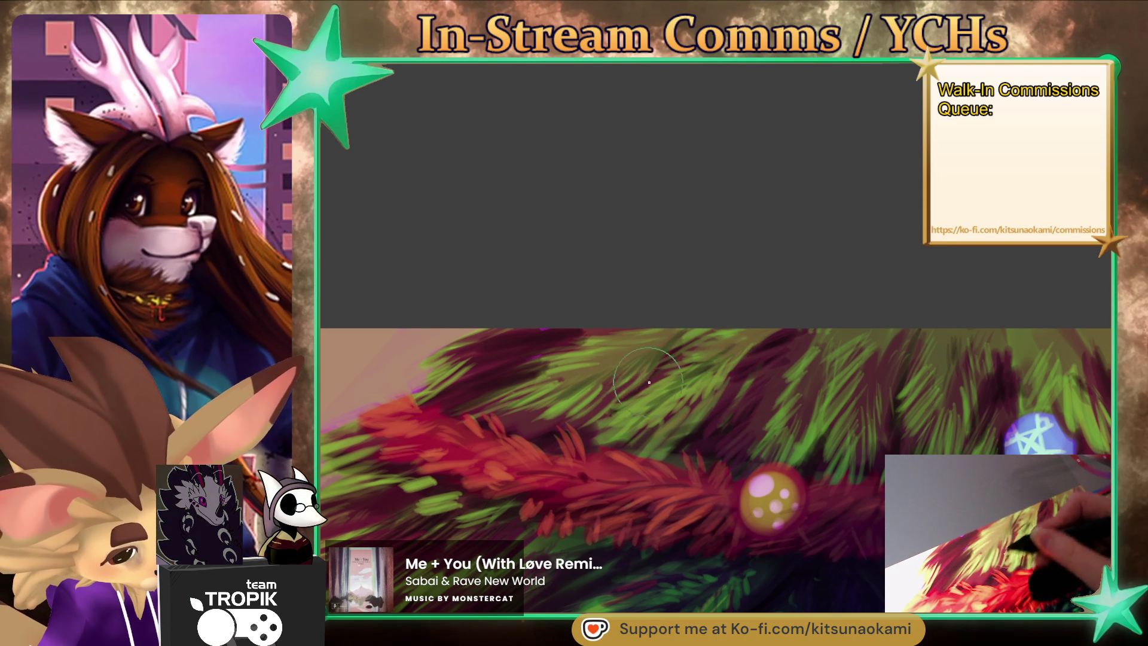
ctrl+click(607, 413)
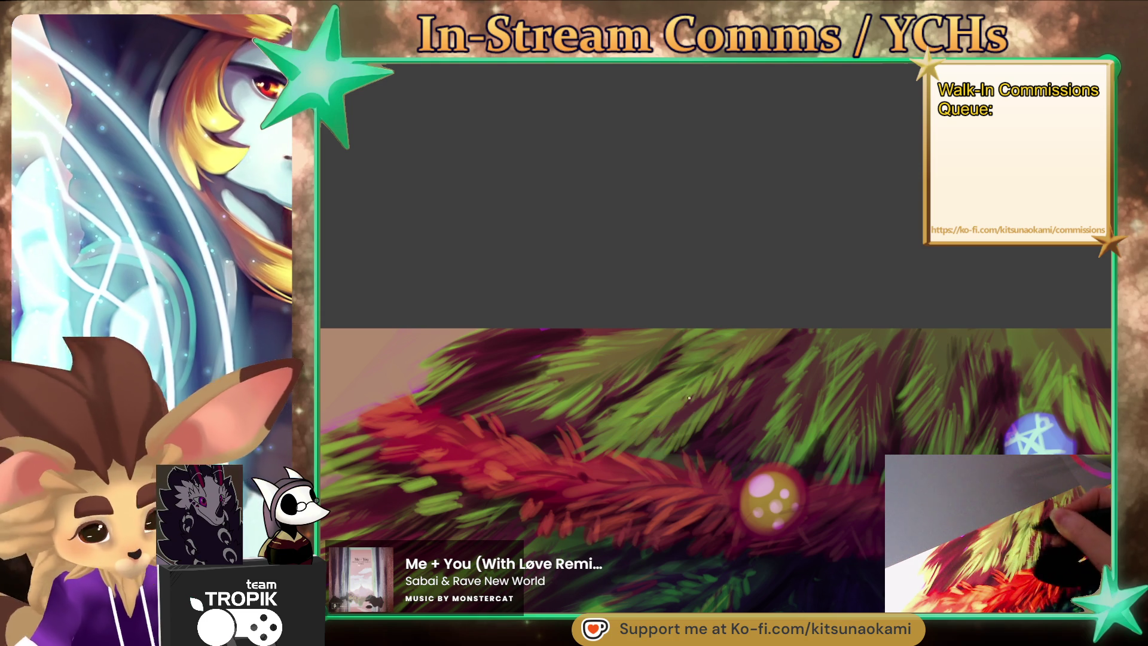
ctrl+click(682, 418)
key(ctrl+minus)
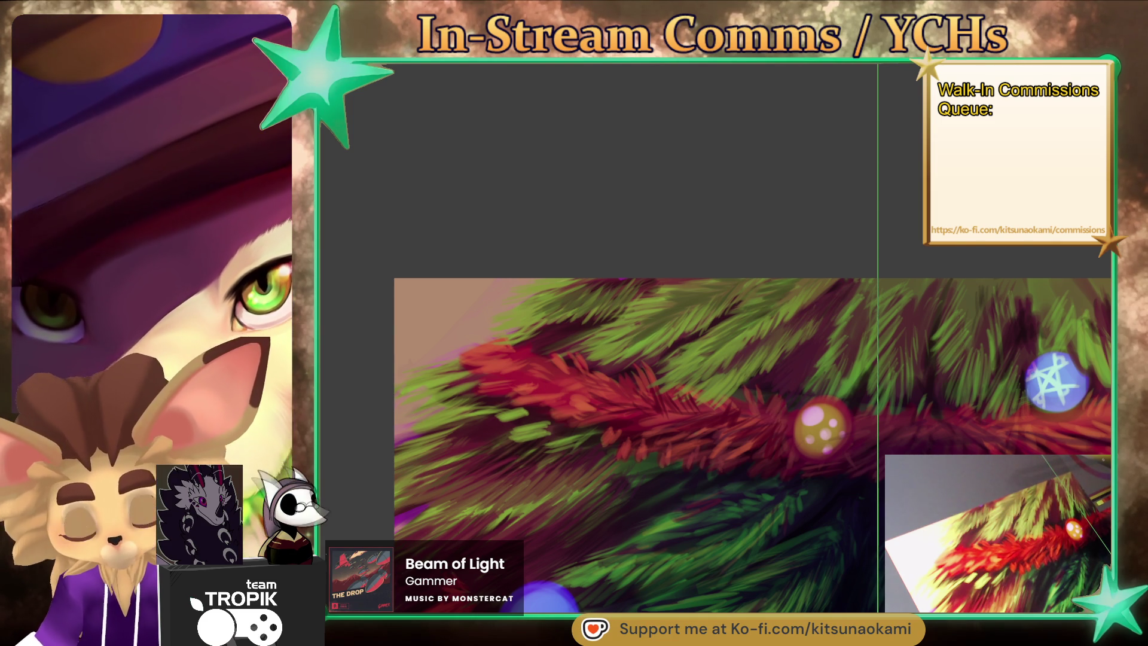
scroll(841, 471, down, 5)
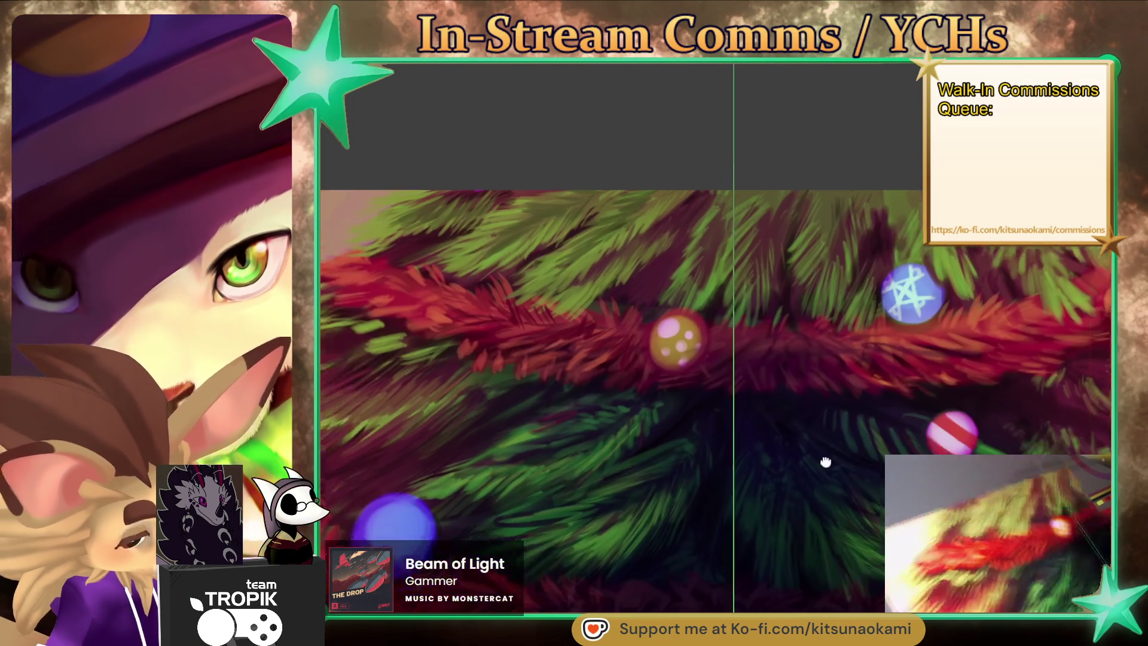
Pan around the tree and undo to bring the cat line art back over it.
scroll(813, 495, down, 3)
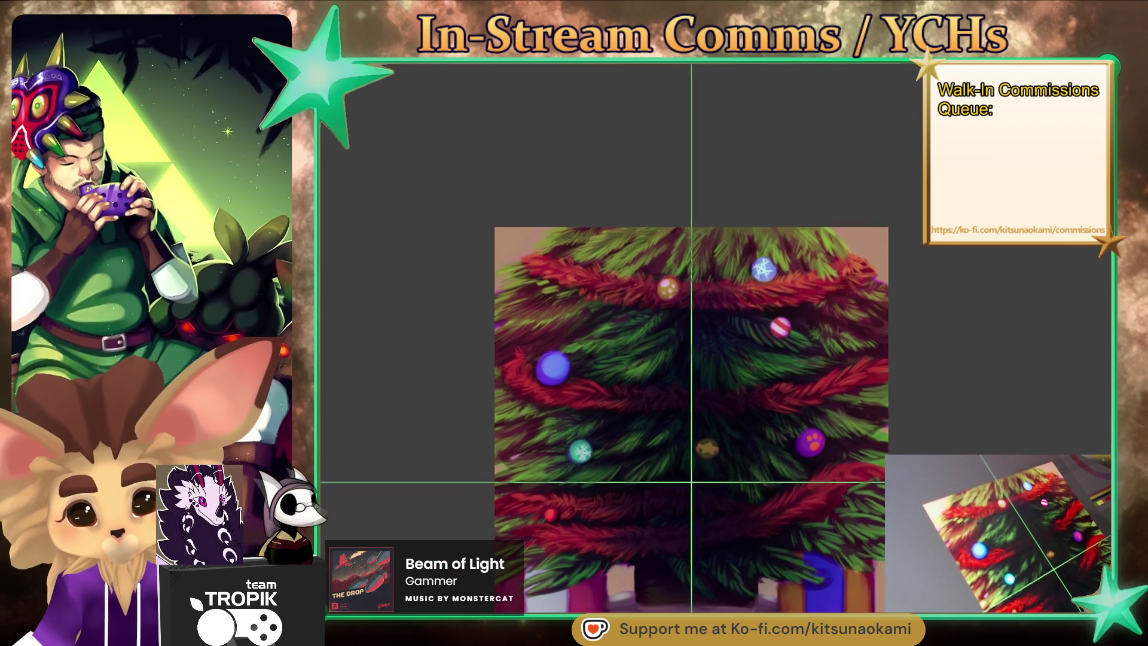
mouse_move(930, 488)
mouse_down()
mouse_move(869, 458)
mouse_move(880, 517)
mouse_up()
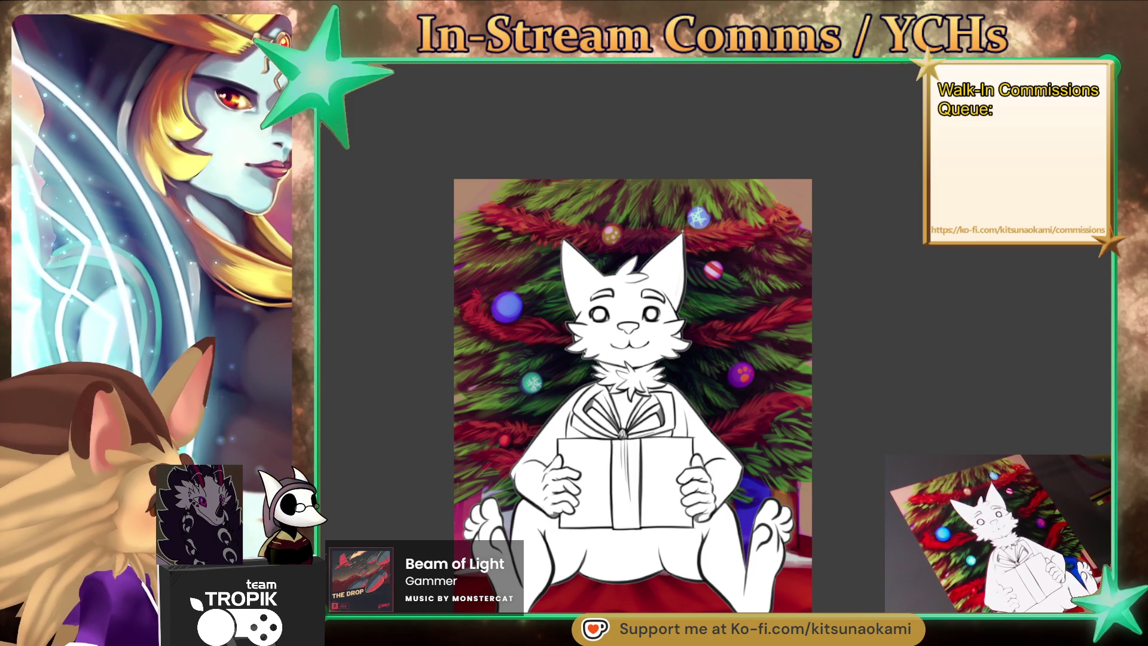
drag(731, 558, 733, 571)
key(ctrl+z)
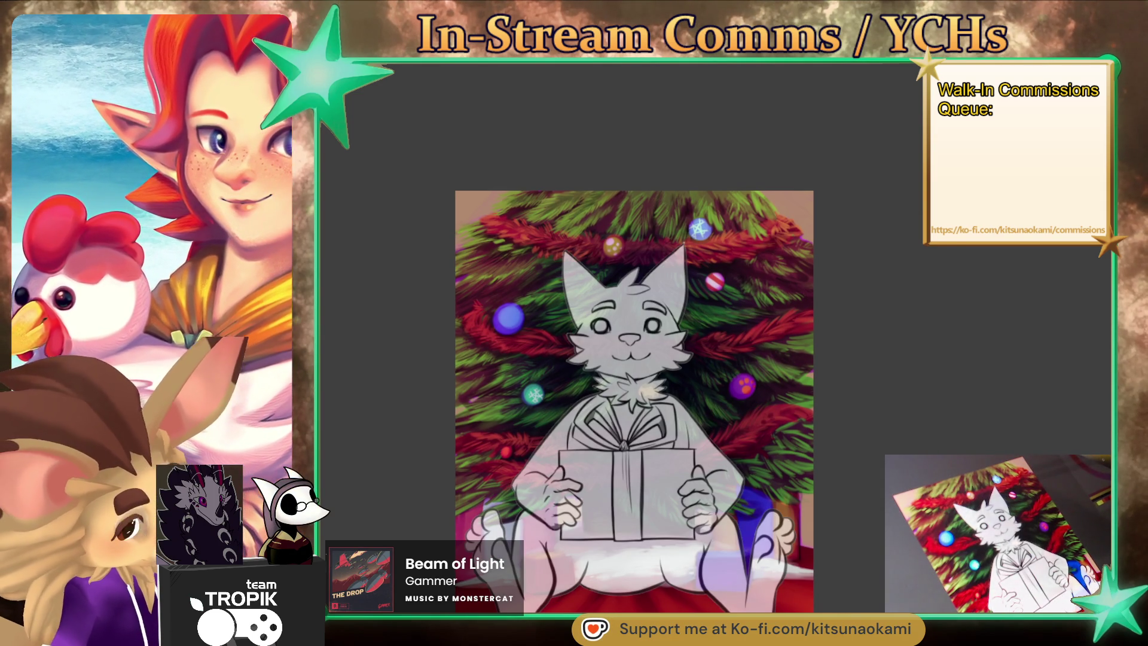
drag(840, 490, 861, 506)
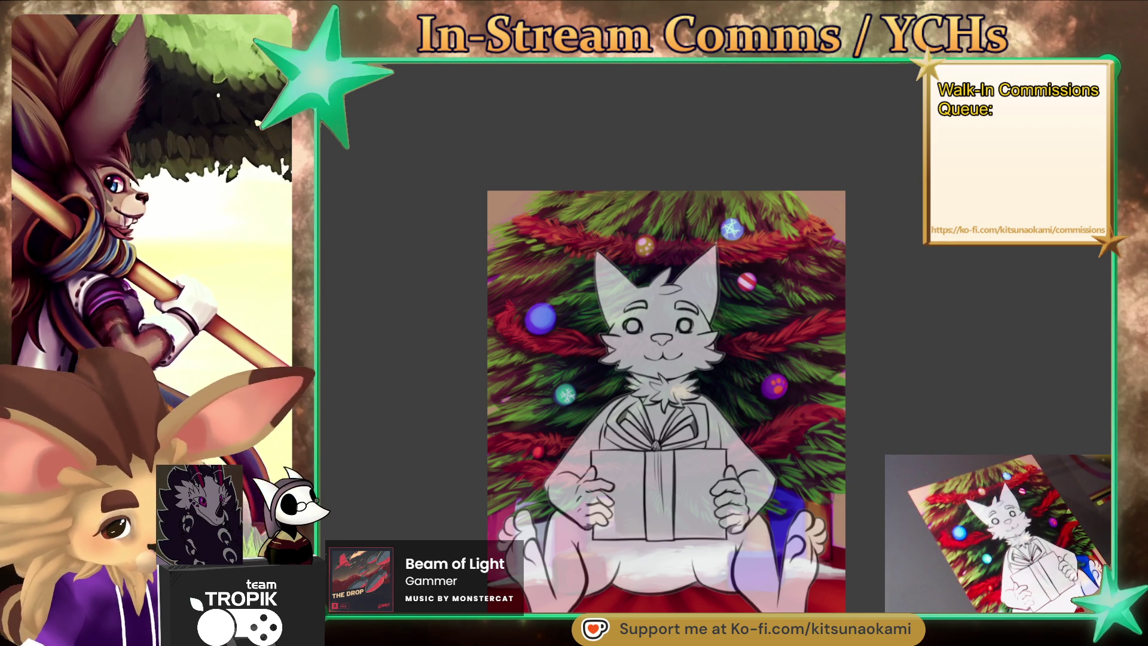
Inspect the cat's feet and gift, fit the view, then hide the cat sketch layer.
scroll(666, 394, down, 1)
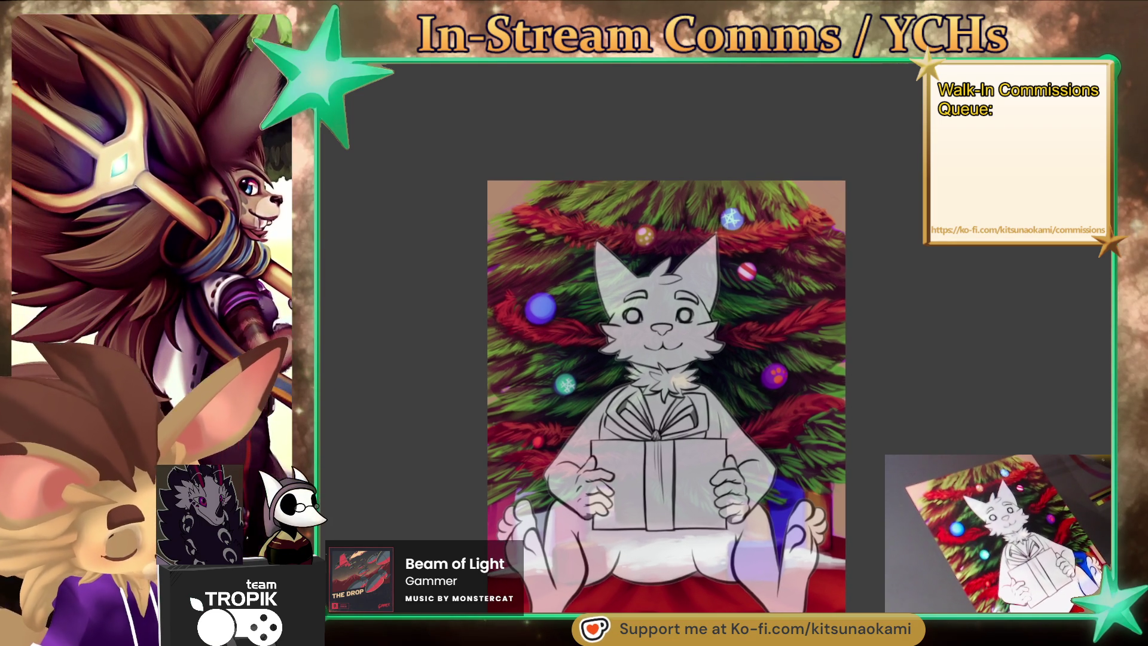
scroll(666, 395, down, 1)
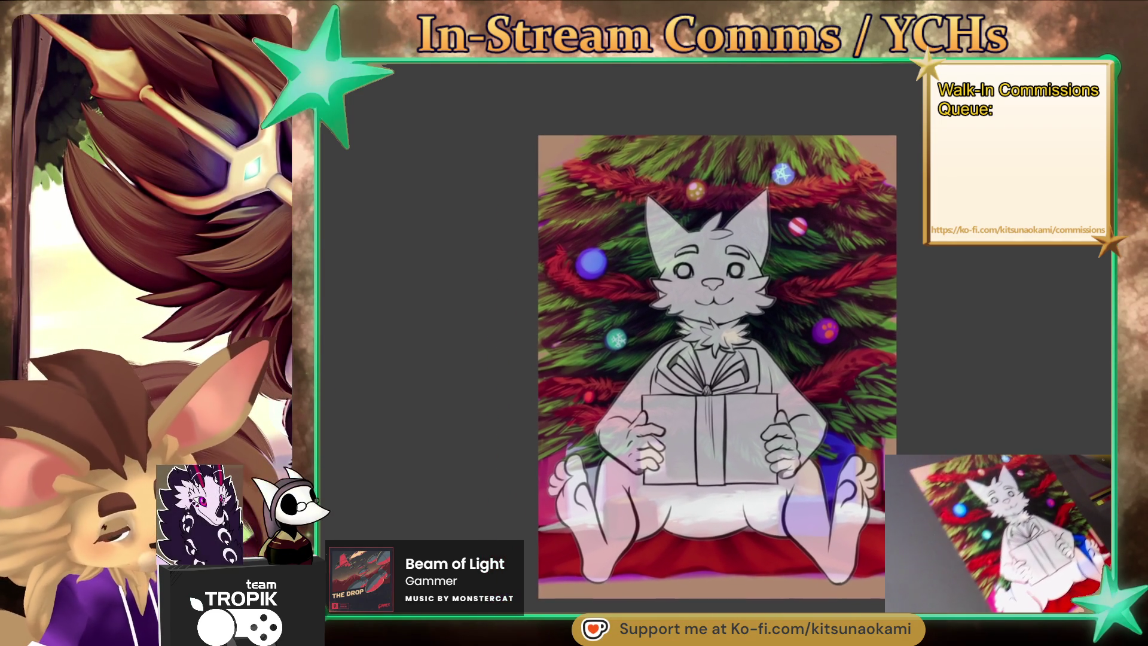
scroll(777, 538, up, 5)
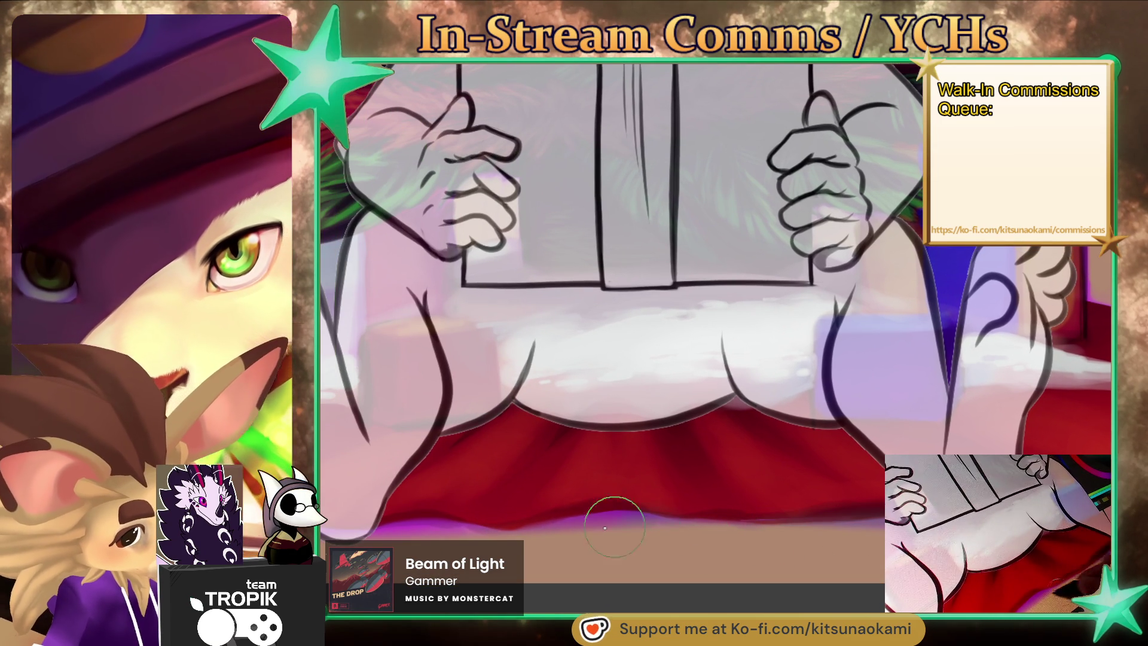
drag(649, 551, 838, 558)
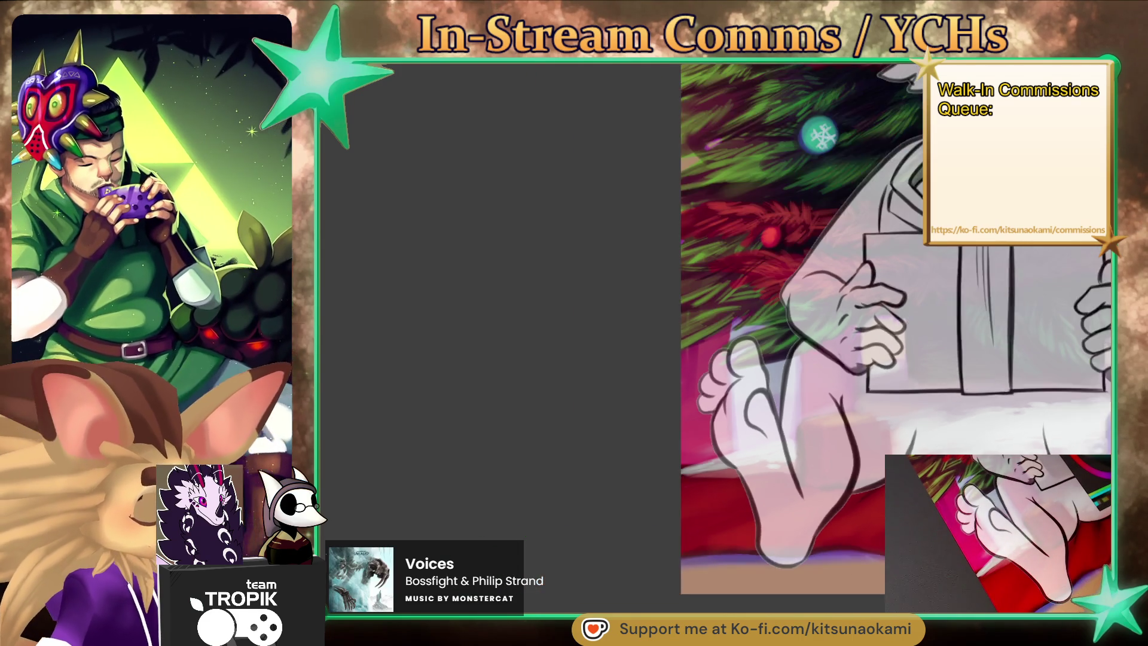
mouse_move(845, 569)
mouse_down()
mouse_move(798, 601)
mouse_move(800, 586)
mouse_up()
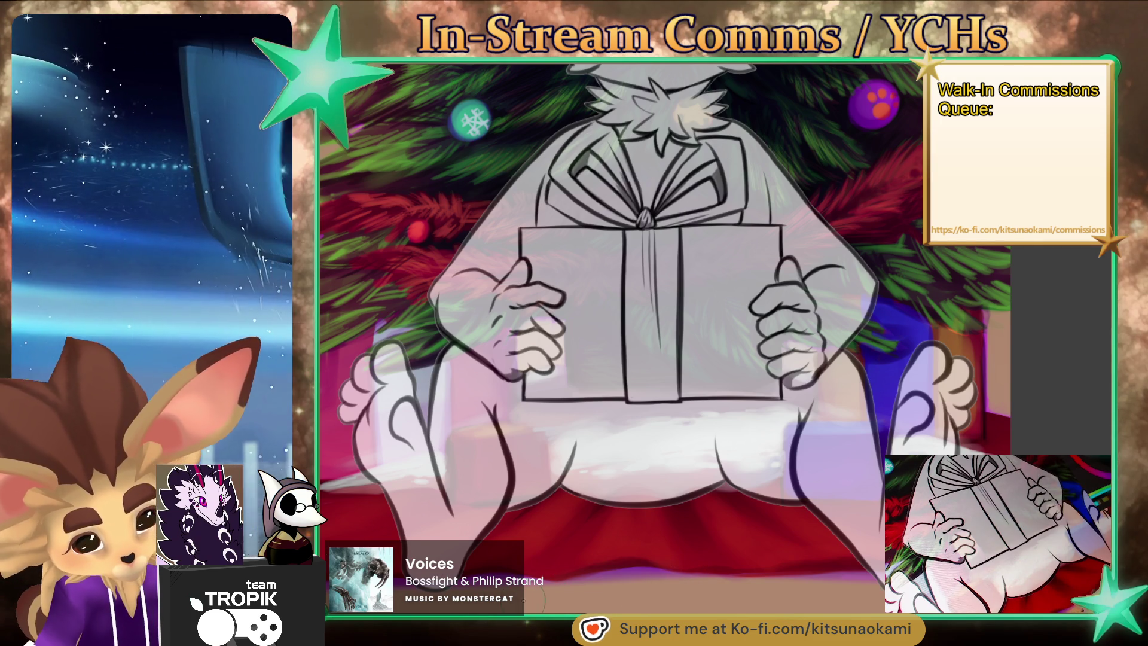
key(ctrl+0)
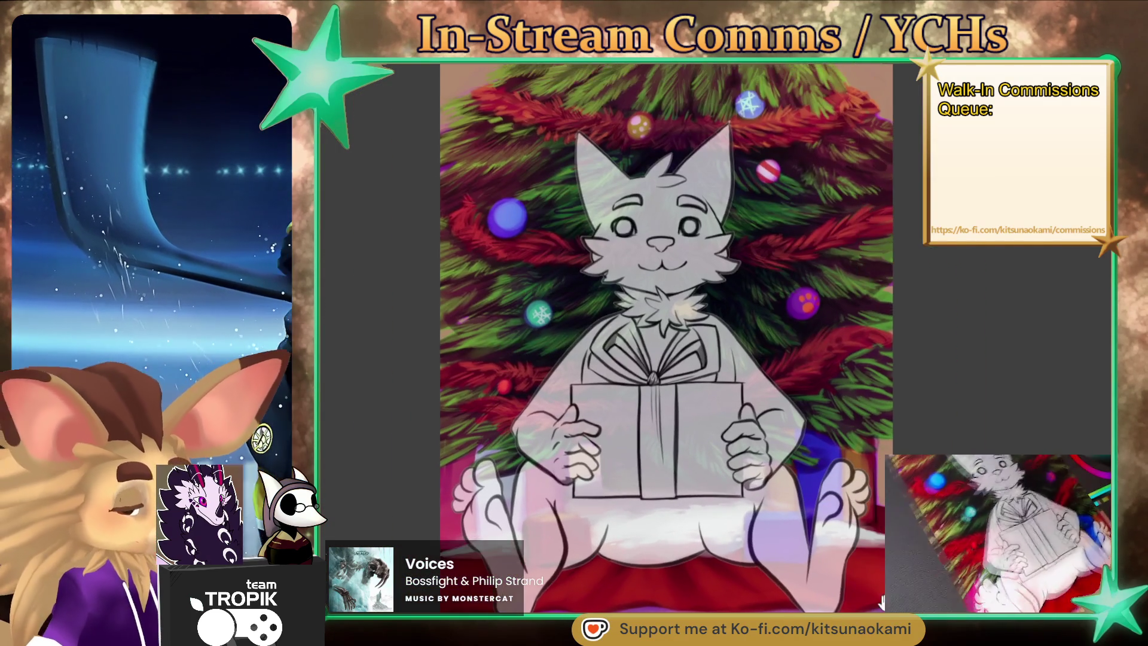
scroll(881, 601, up, 2)
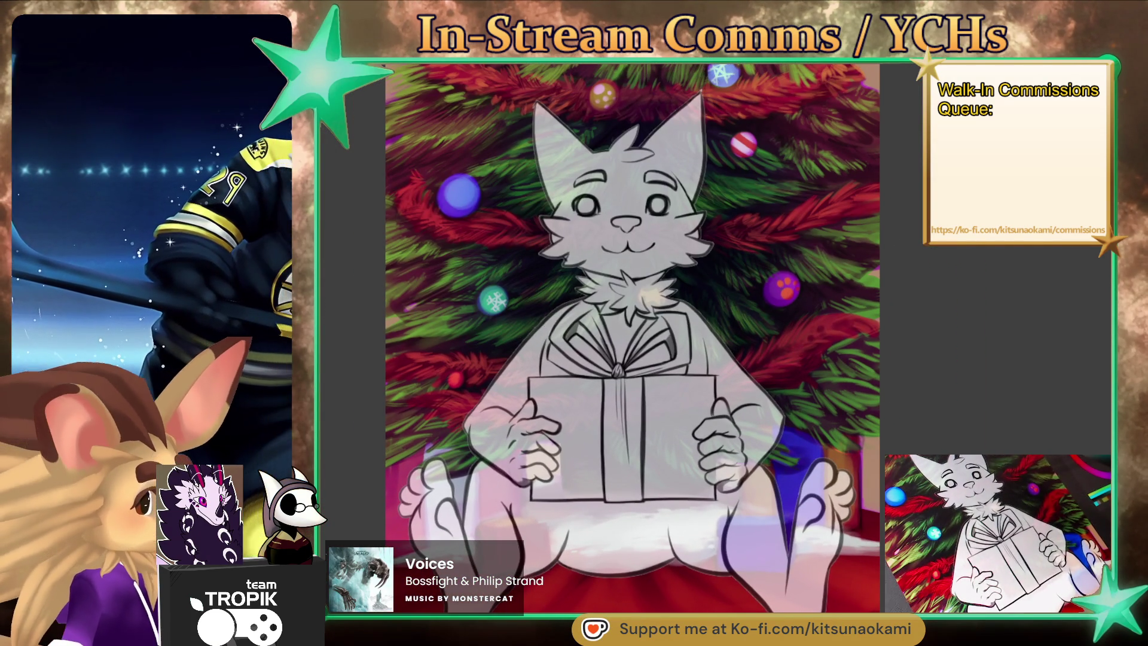
key(ctrl+comma)
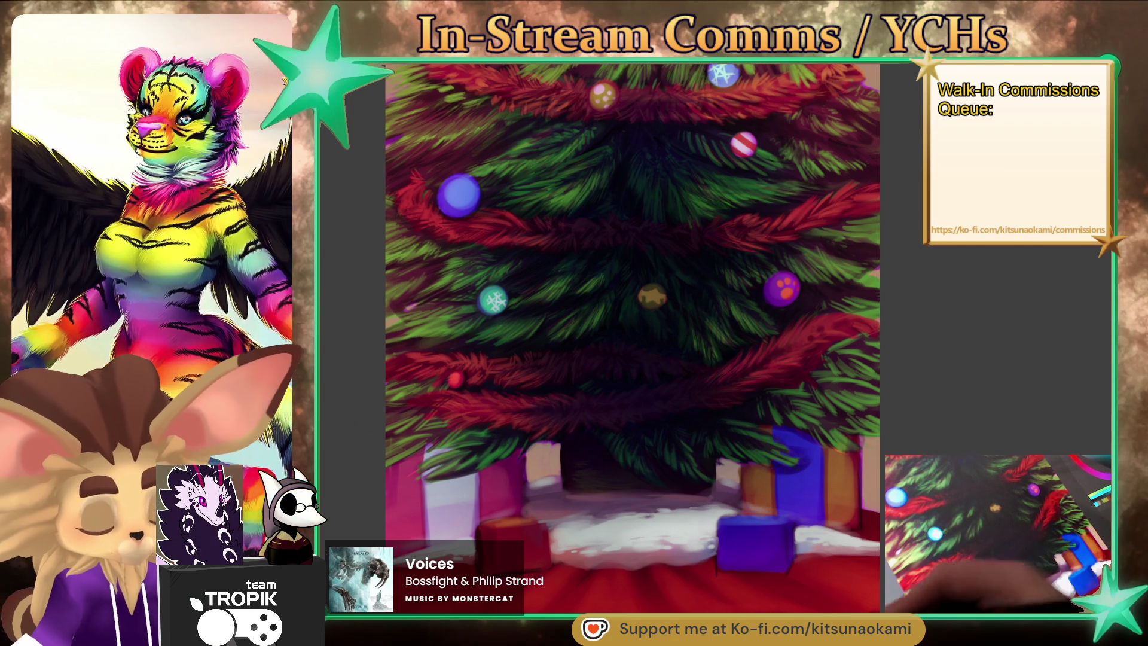
Zoom in on the presents and brush darker purple shading onto the pink gift's side.
scroll(539, 471, up, 1)
scroll(743, 494, up, 1)
scroll(686, 525, up, 1)
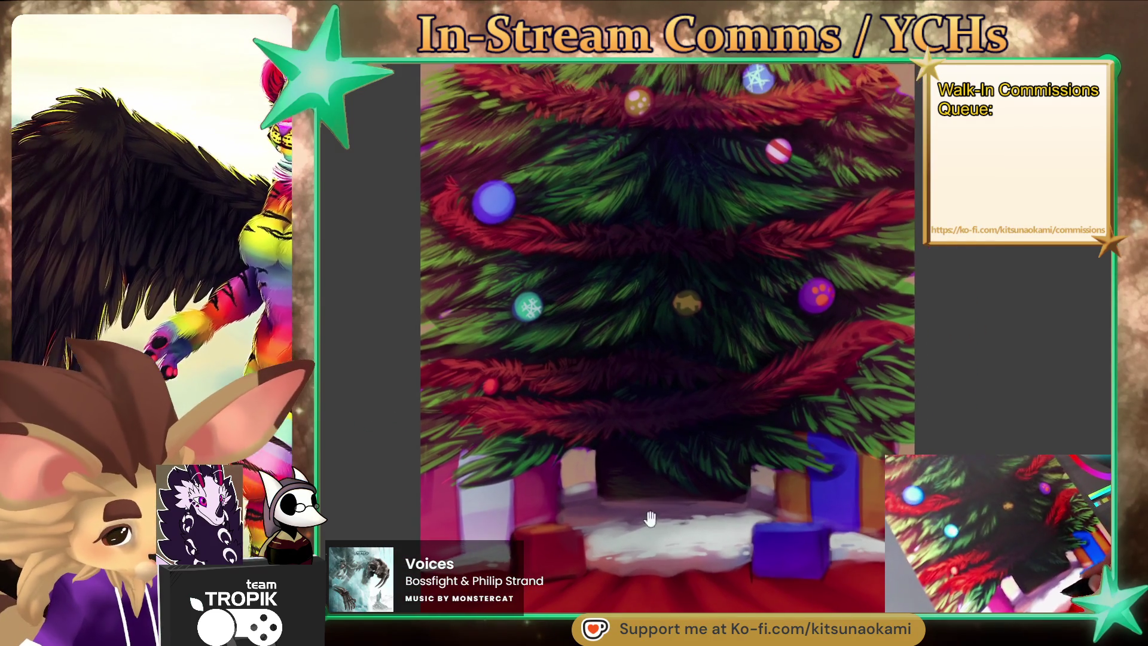
scroll(661, 530, up, 3)
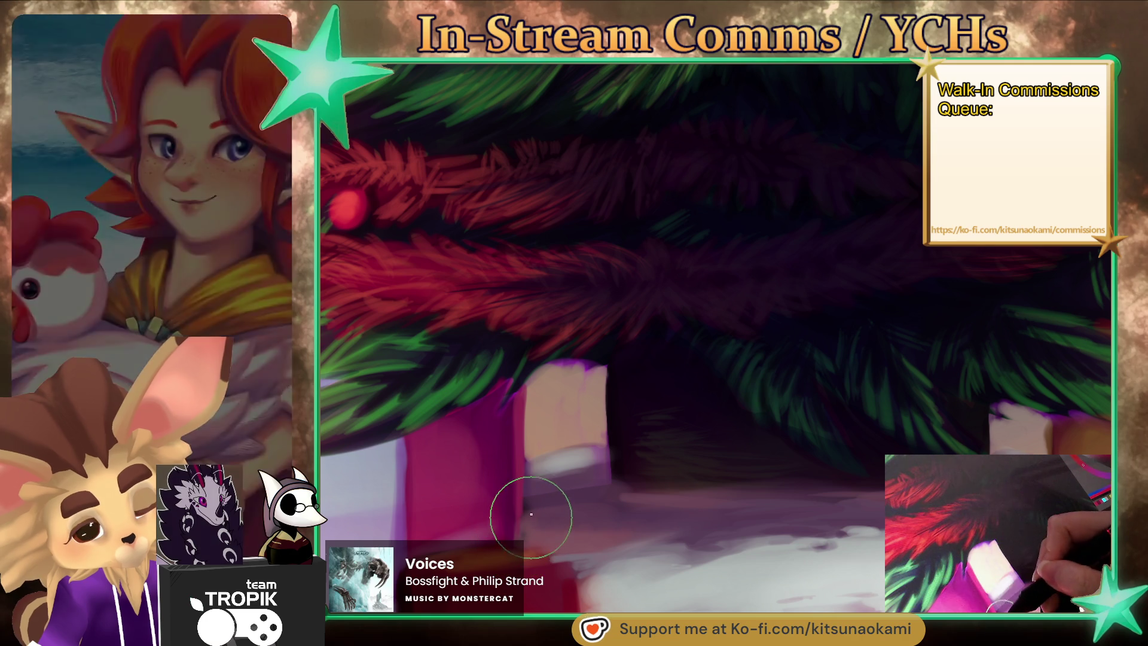
drag(468, 457, 743, 461)
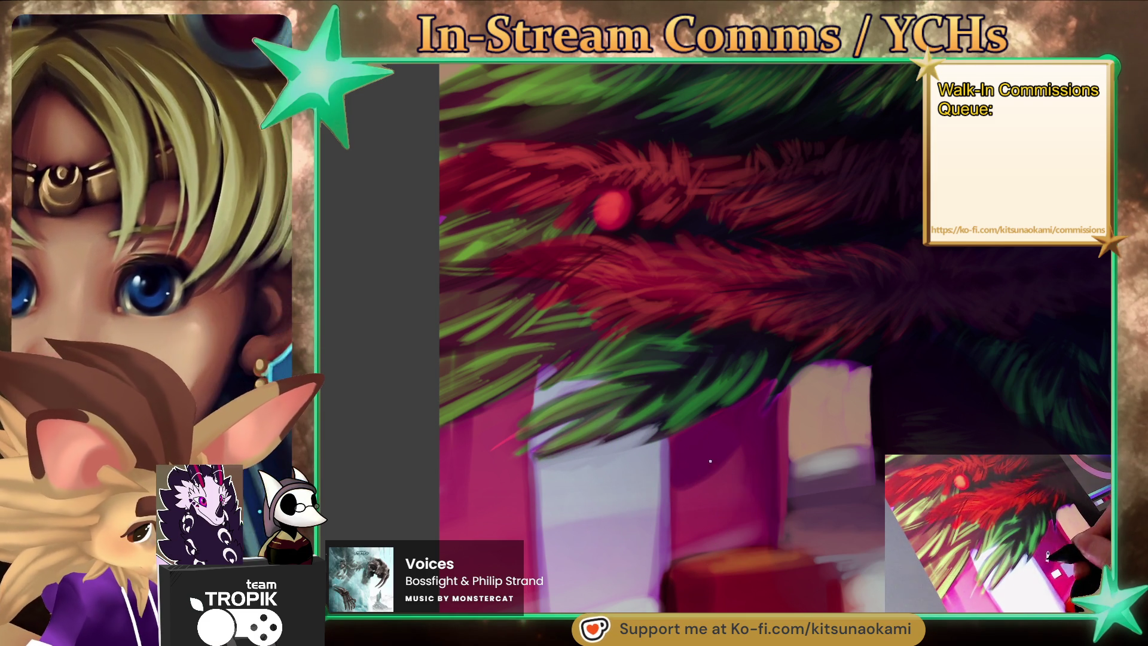
mouse_move(644, 495)
mouse_down()
mouse_move(660, 475)
mouse_move(619, 513)
mouse_move(633, 491)
mouse_move(565, 520)
mouse_move(589, 520)
mouse_up()
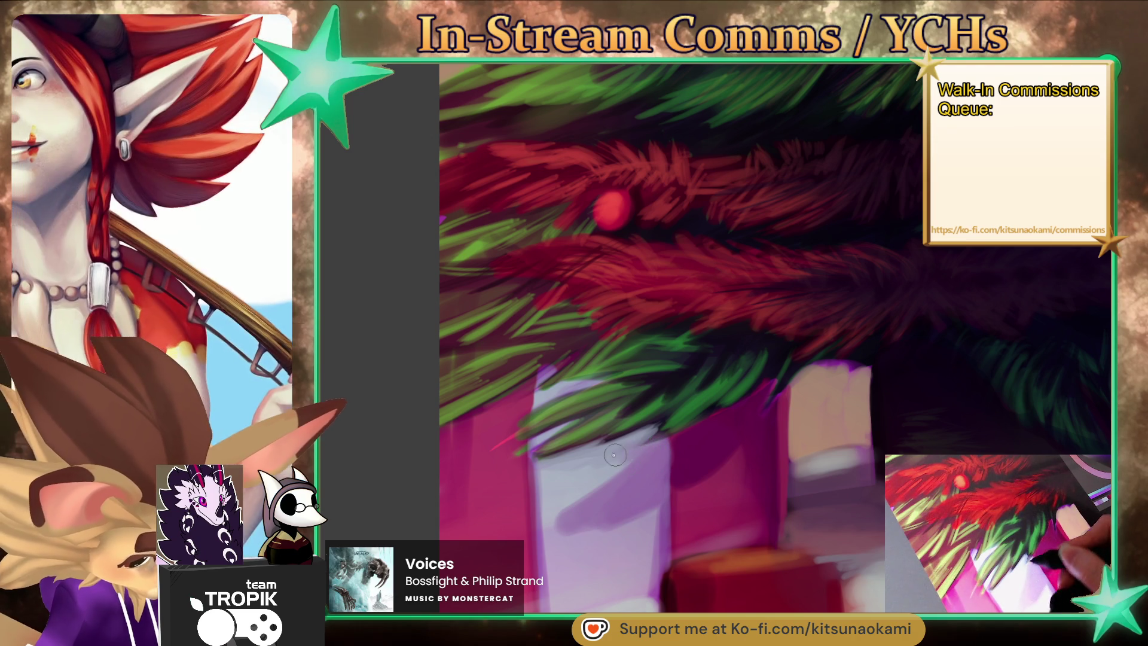
drag(622, 453, 653, 476)
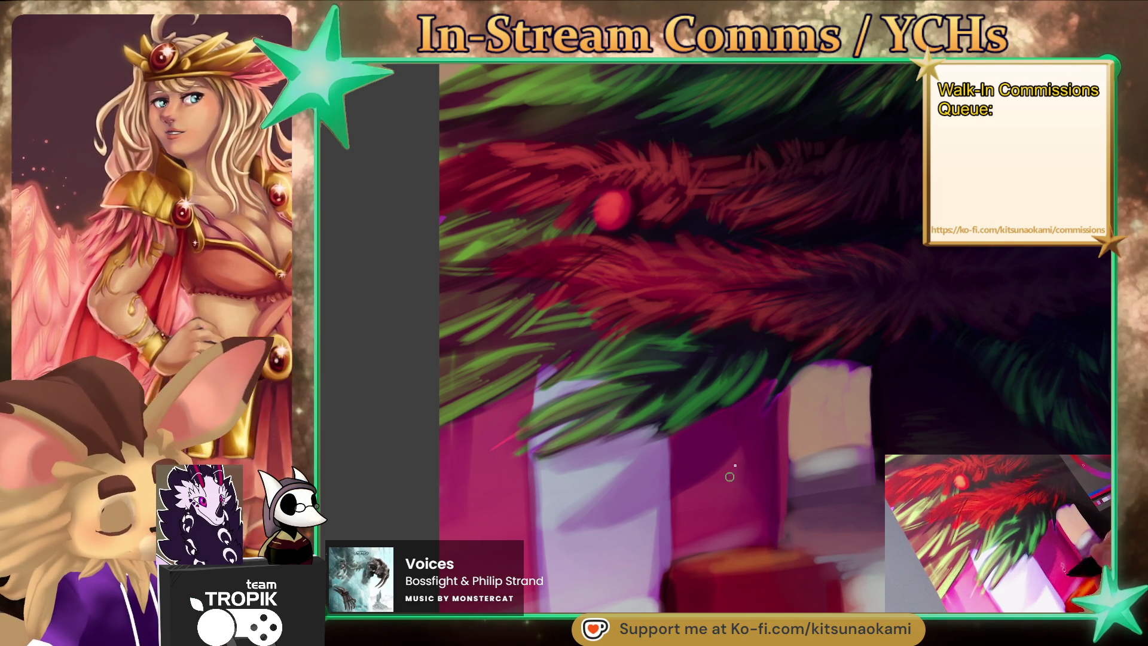
Bring the small orange-red box, red skirt and snowy ground into close view.
scroll(740, 494, down, 3)
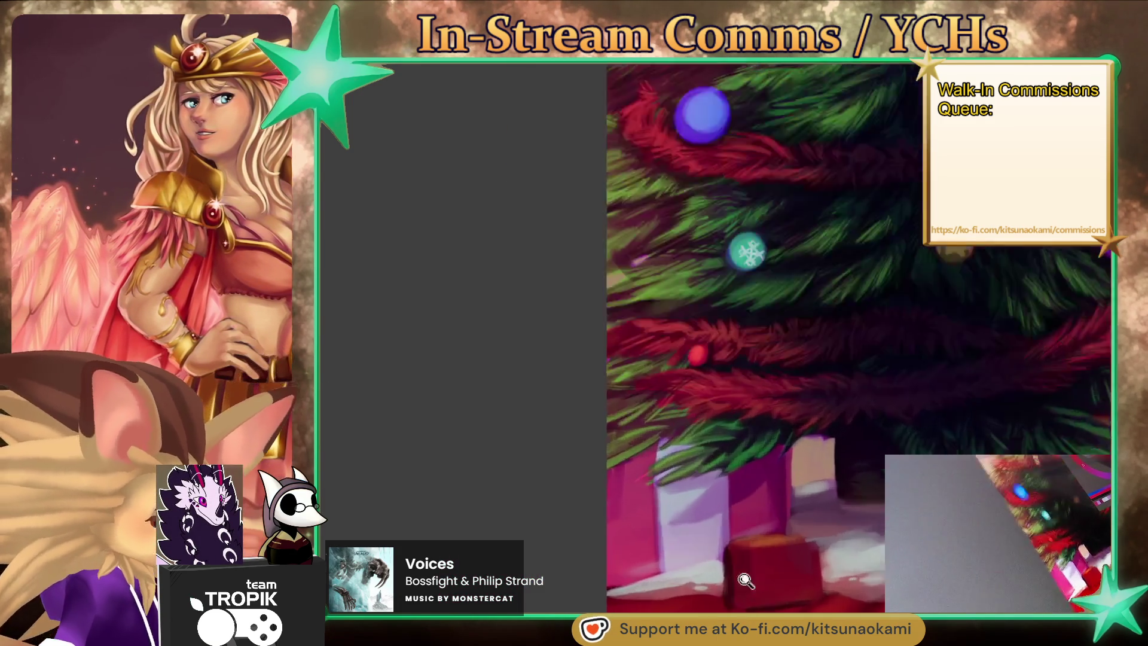
scroll(777, 526, up, 4)
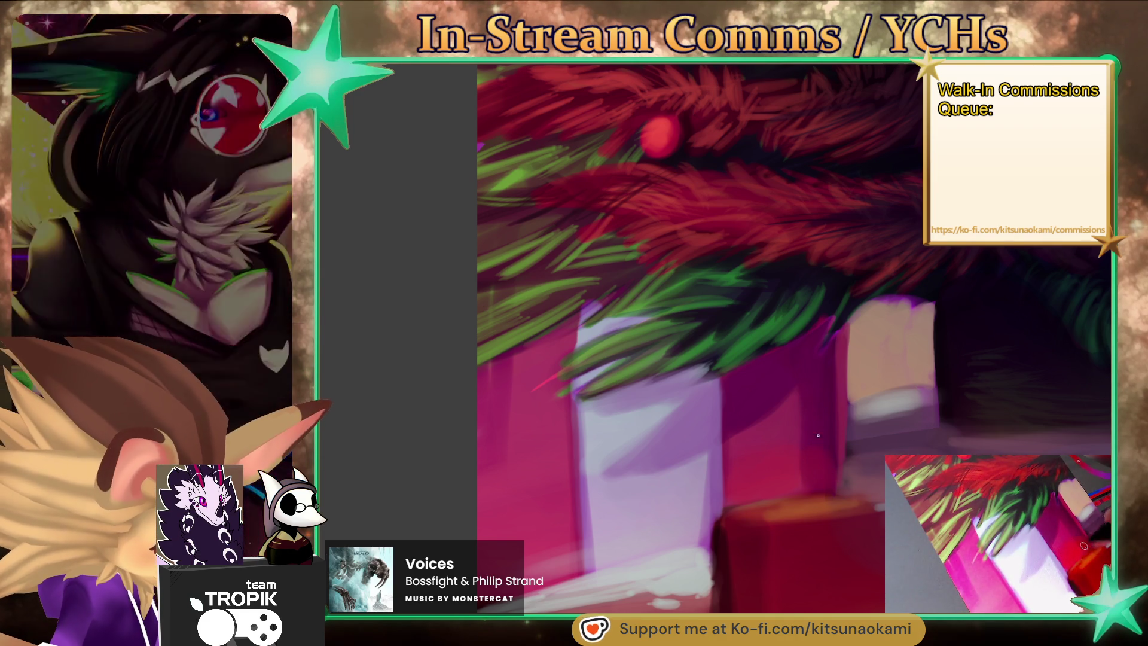
scroll(833, 456, down, 3)
scroll(831, 461, up, 3)
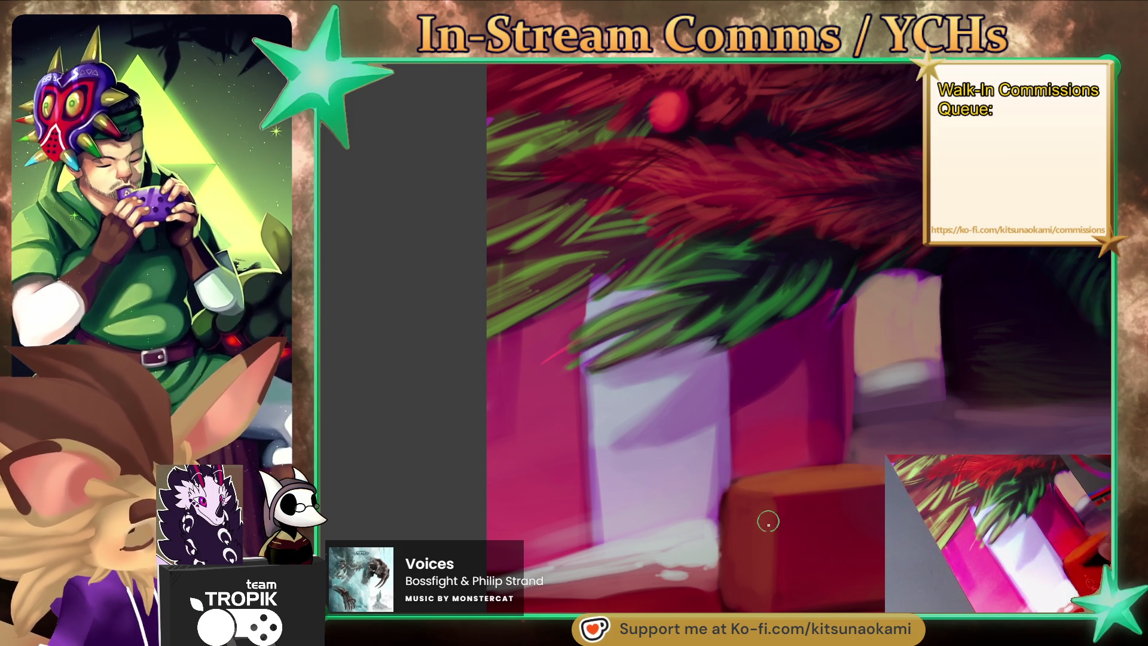
drag(765, 565, 858, 437)
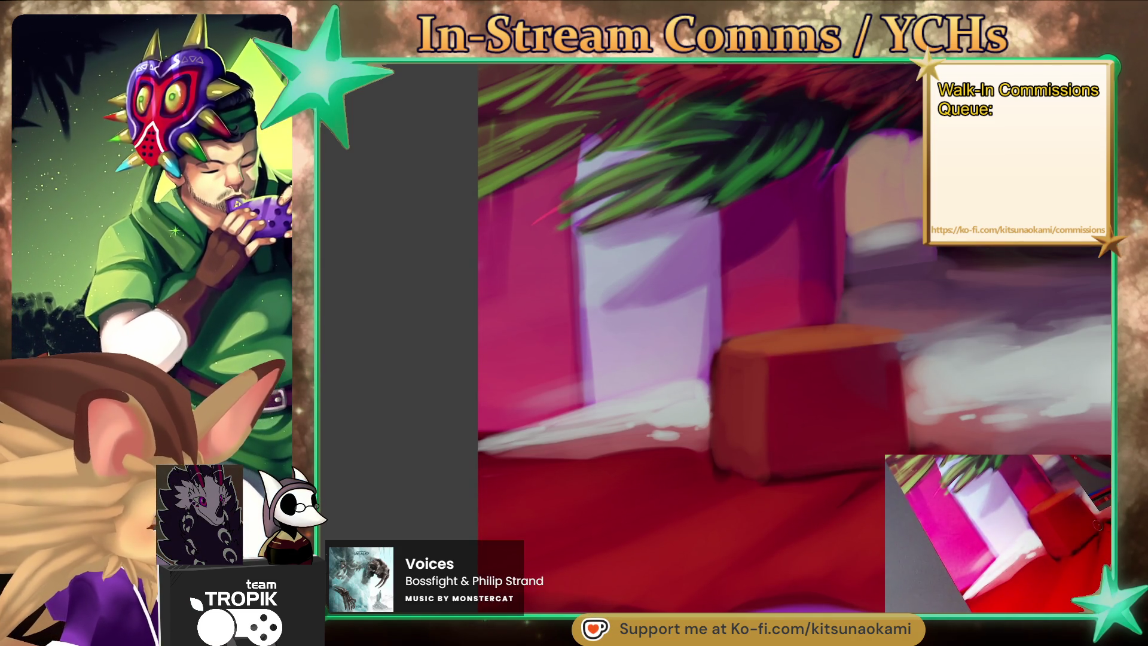
drag(830, 460, 741, 504)
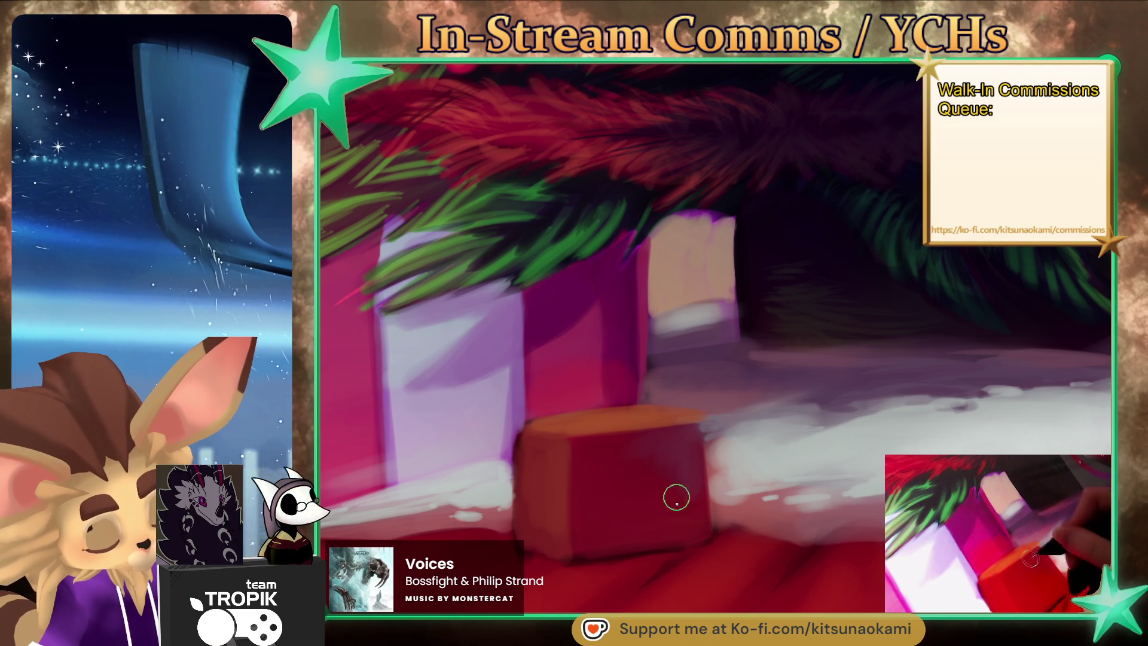
drag(733, 582, 804, 508)
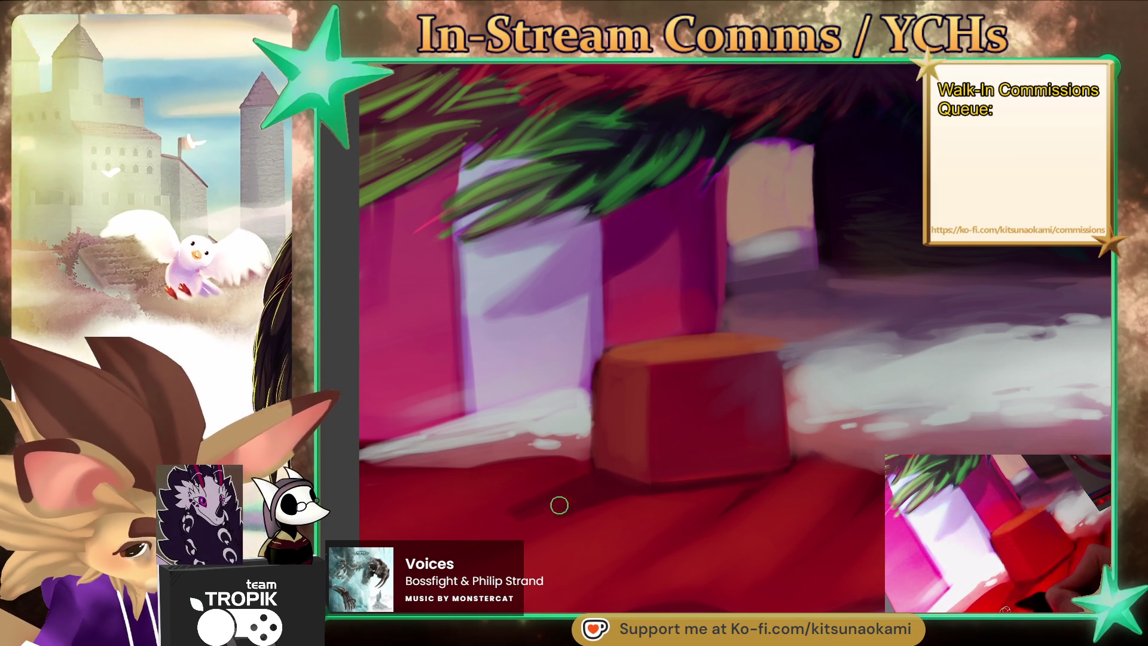
Repaint the box's lighter top face and skirt edges, shrinking the brush for finer detail.
key(bracketright)
key(bracketleft)
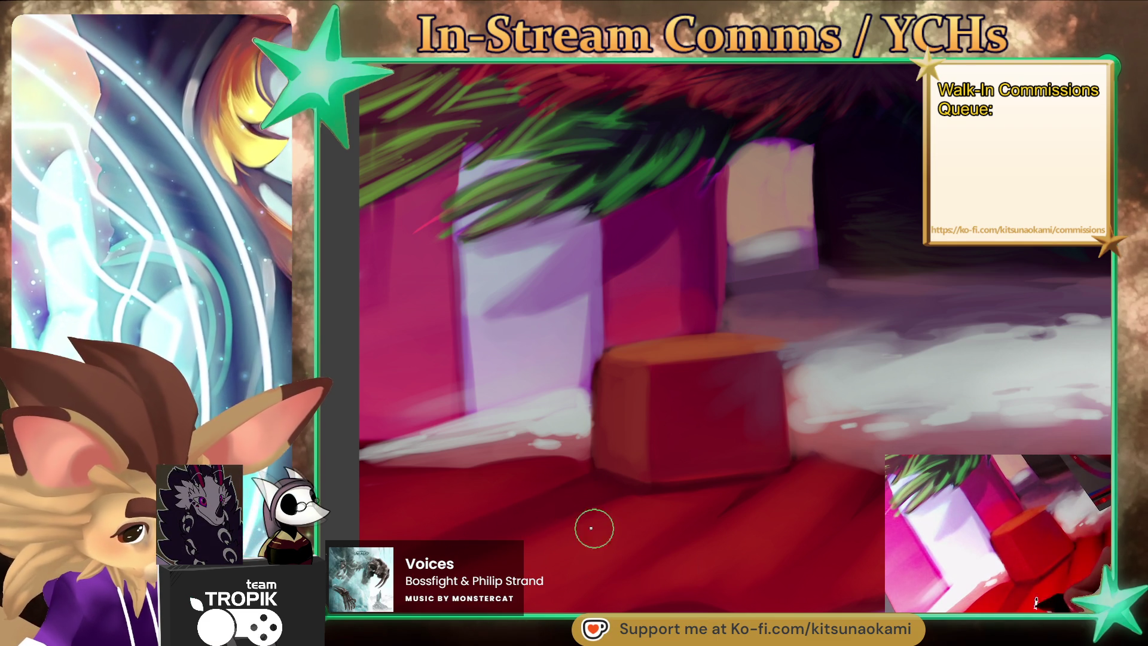
key(bracketright)
key(bracketright)
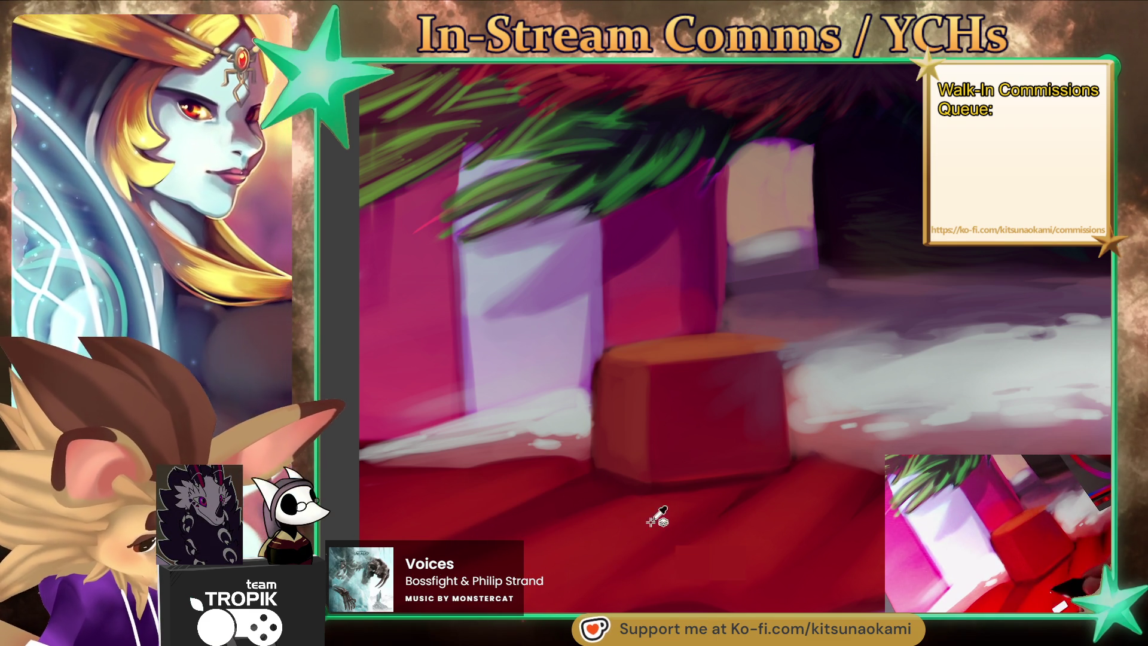
key(bracketleft)
key(bracketleft)
key(bracketleft)
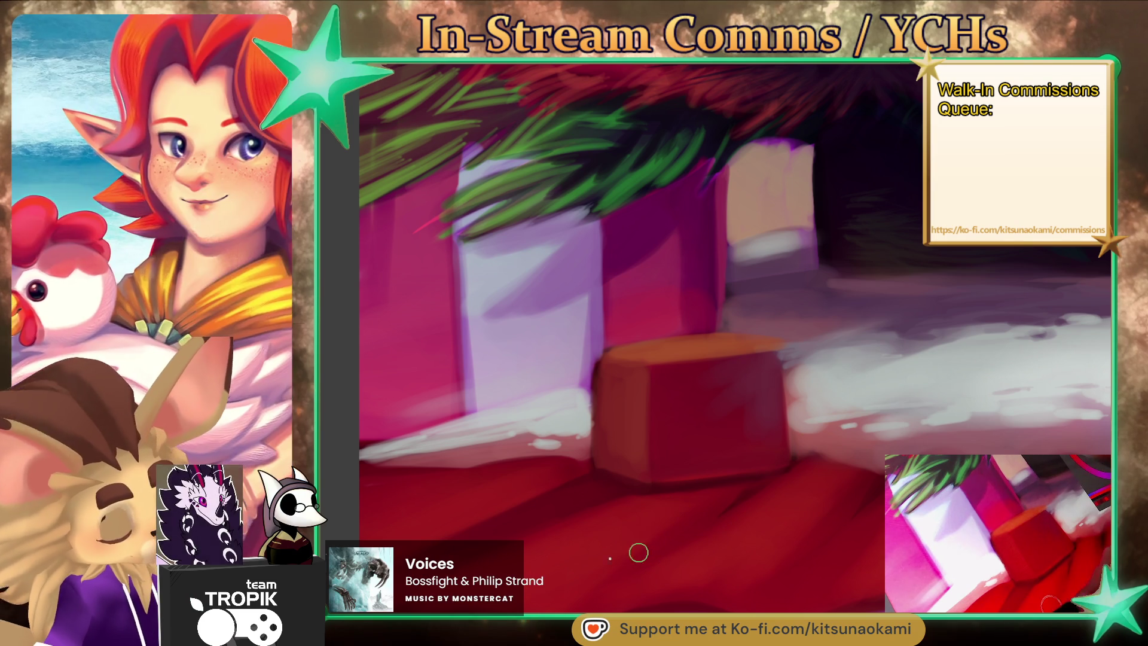
scroll(720, 555, down, 2)
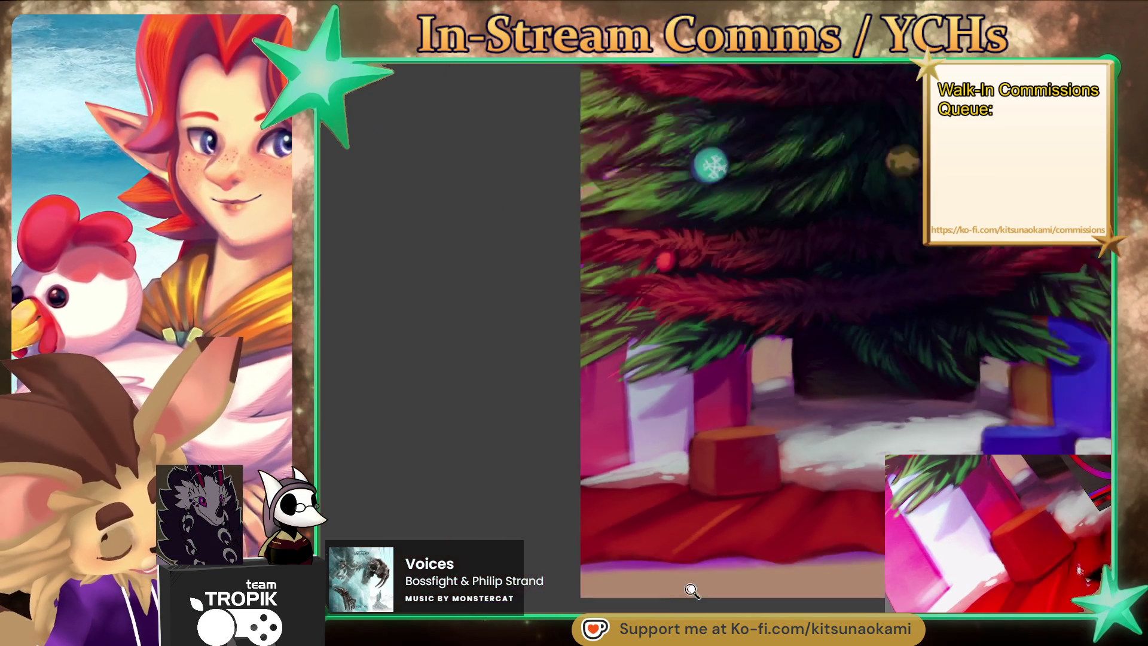
Paint a small blue-violet box on the snow before the right-hand gifts.
drag(719, 555, 660, 576)
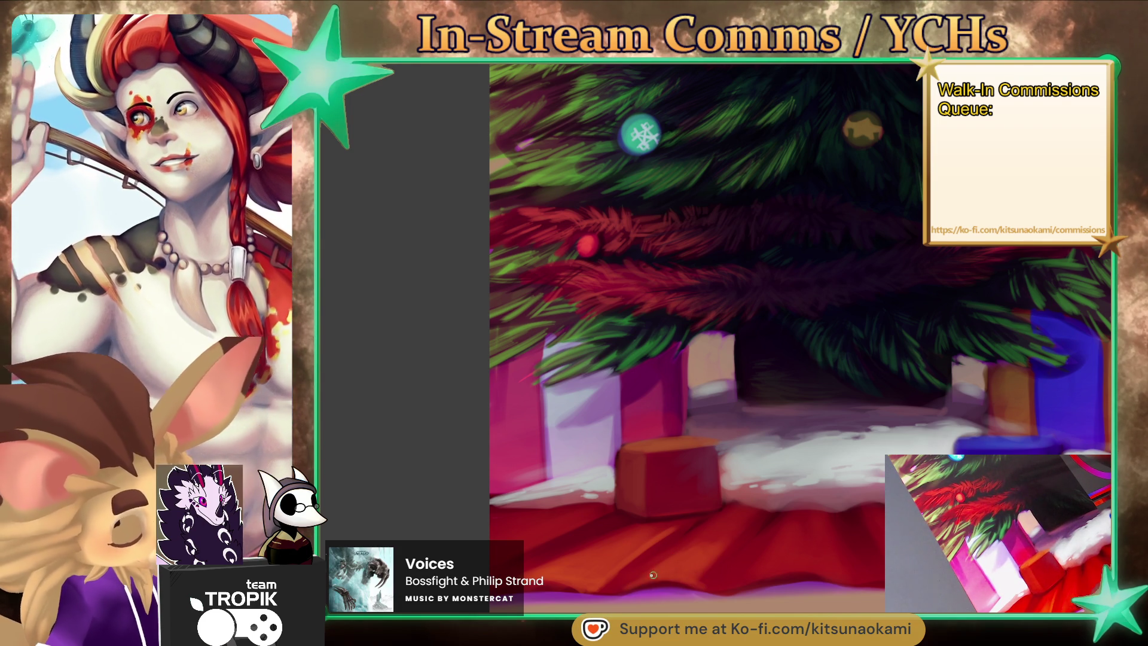
key(bracketright)
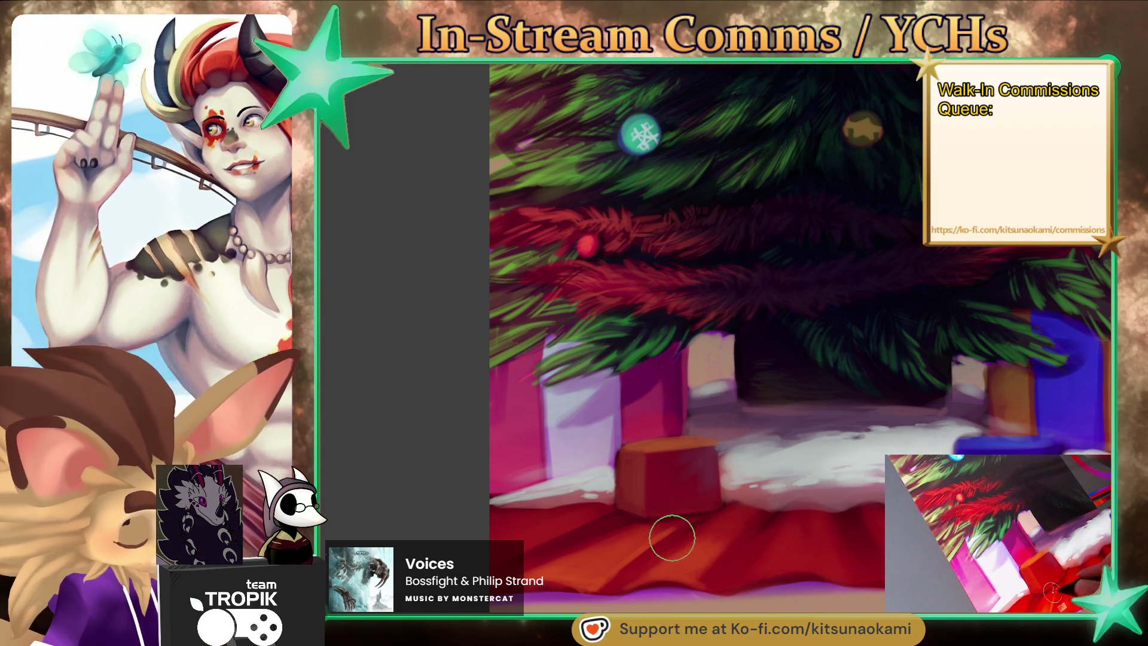
key(bracketleft)
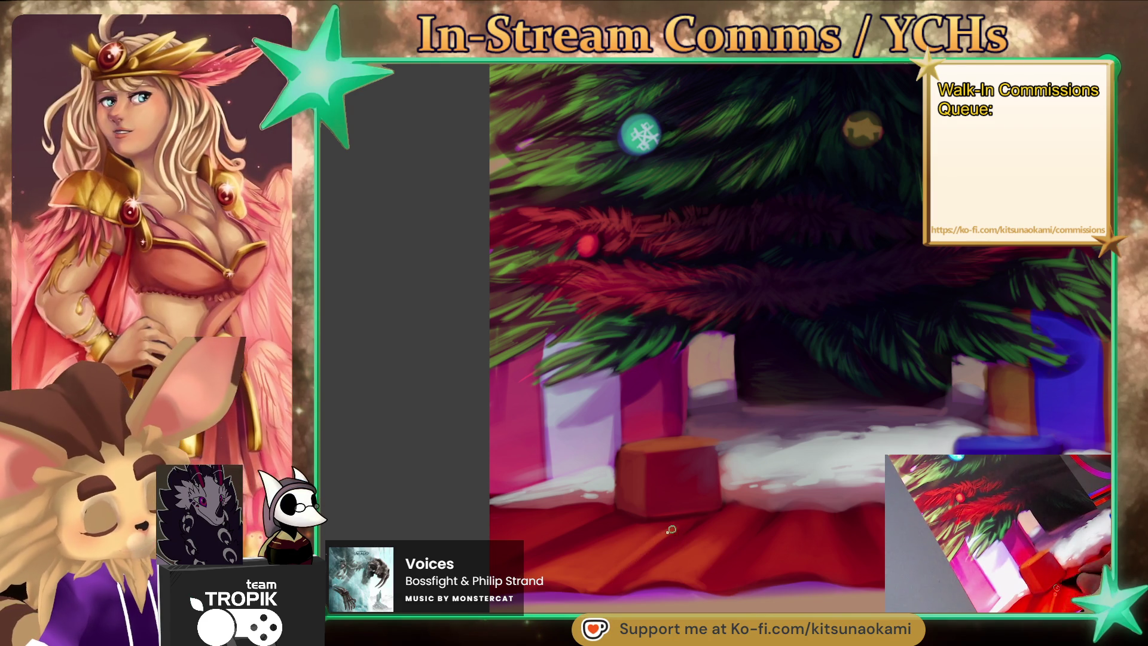
scroll(674, 536, right, 3)
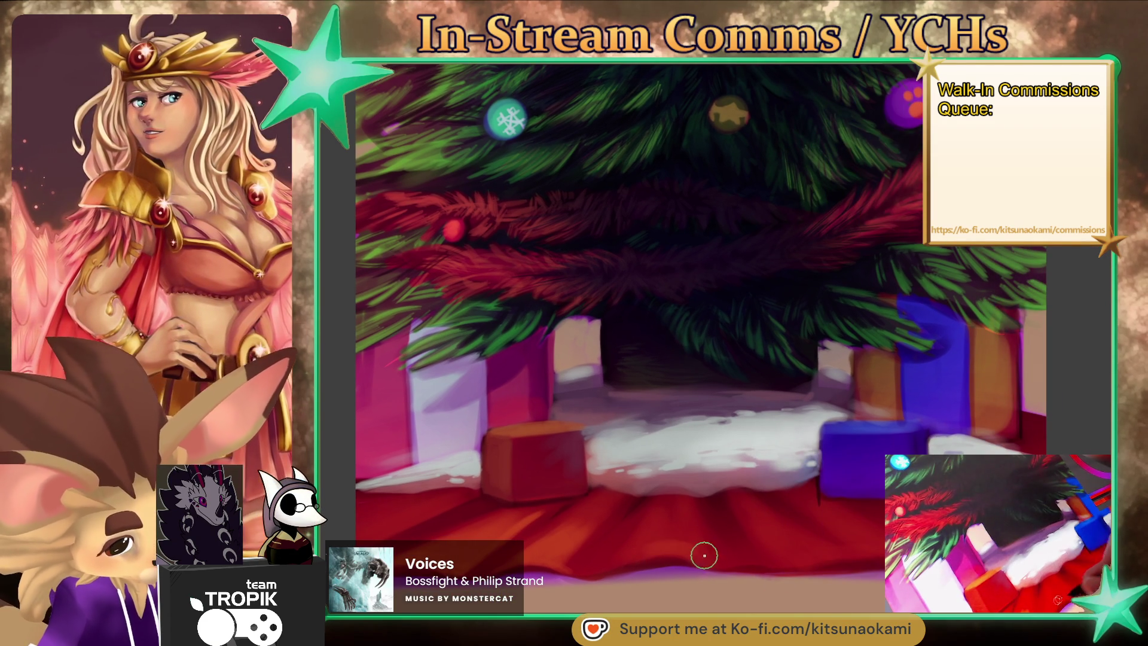
key(bracketright)
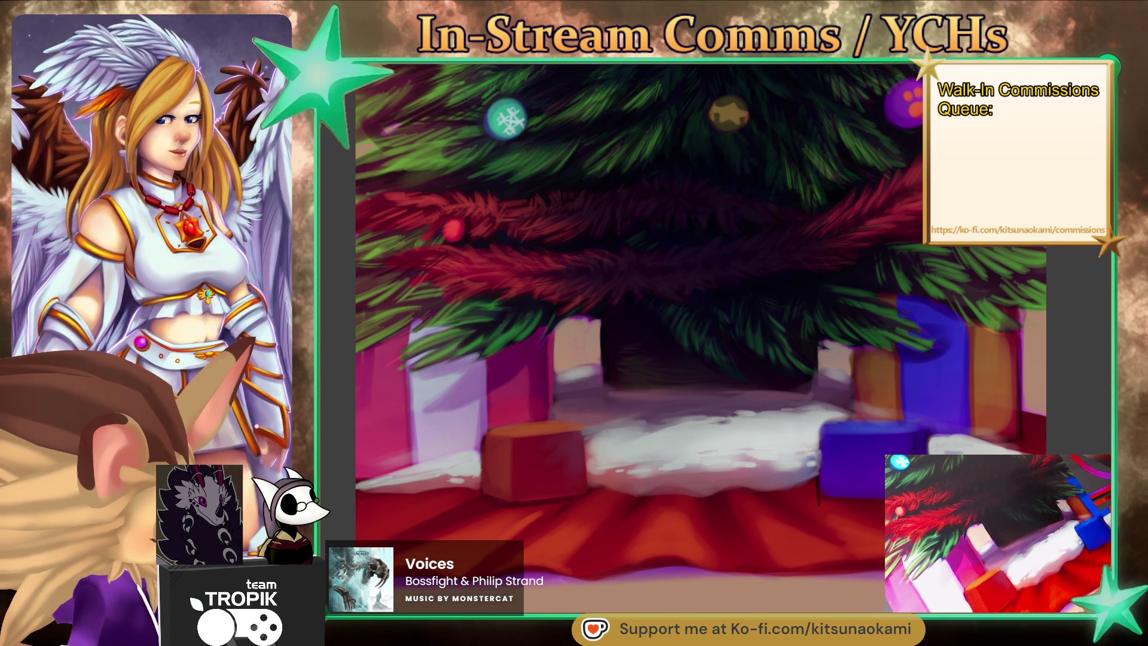
drag(657, 329, 603, 325)
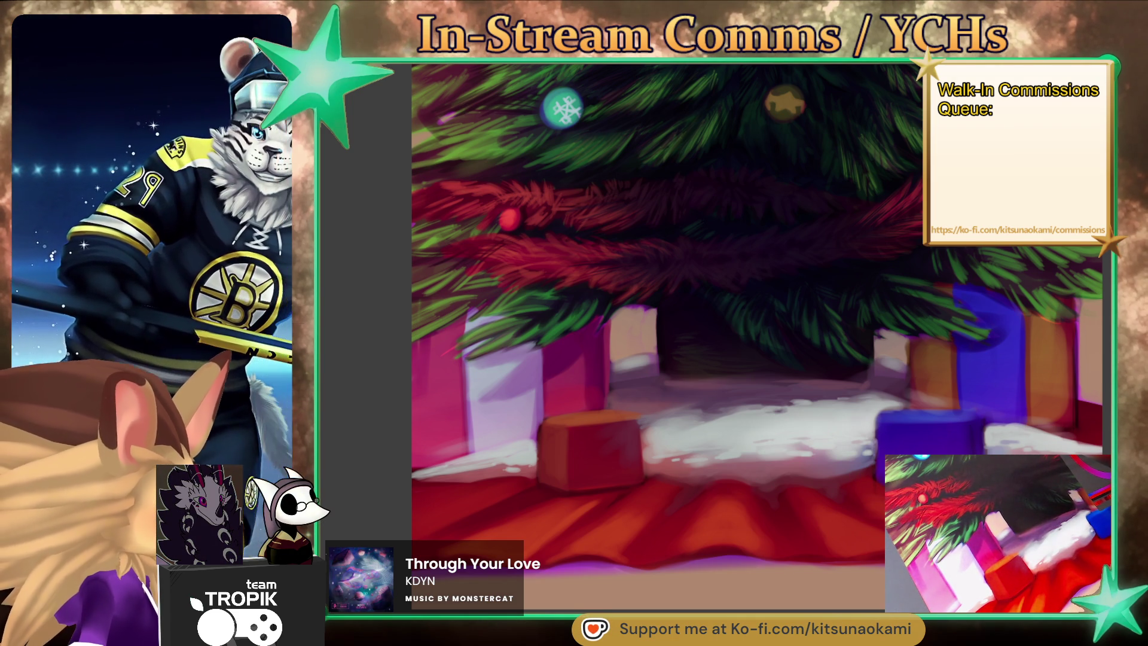
drag(897, 499, 795, 520)
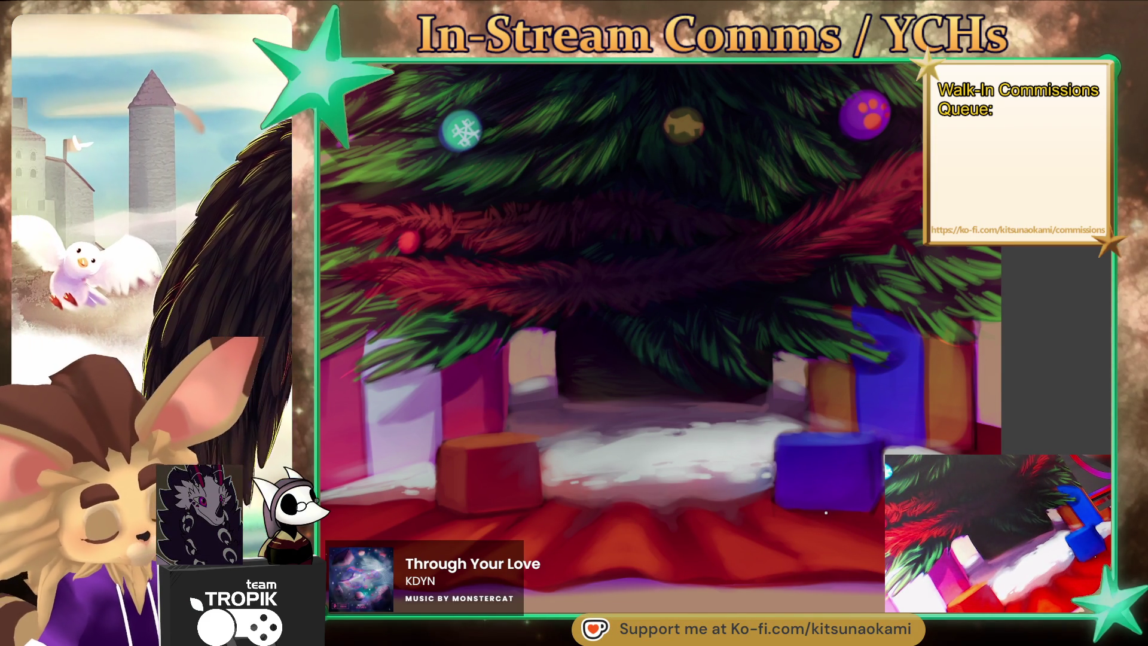
Cover the gift's purple edge in beige, then paint sampled green and dark needles over its top-left edge.
scroll(707, 546, up, 5)
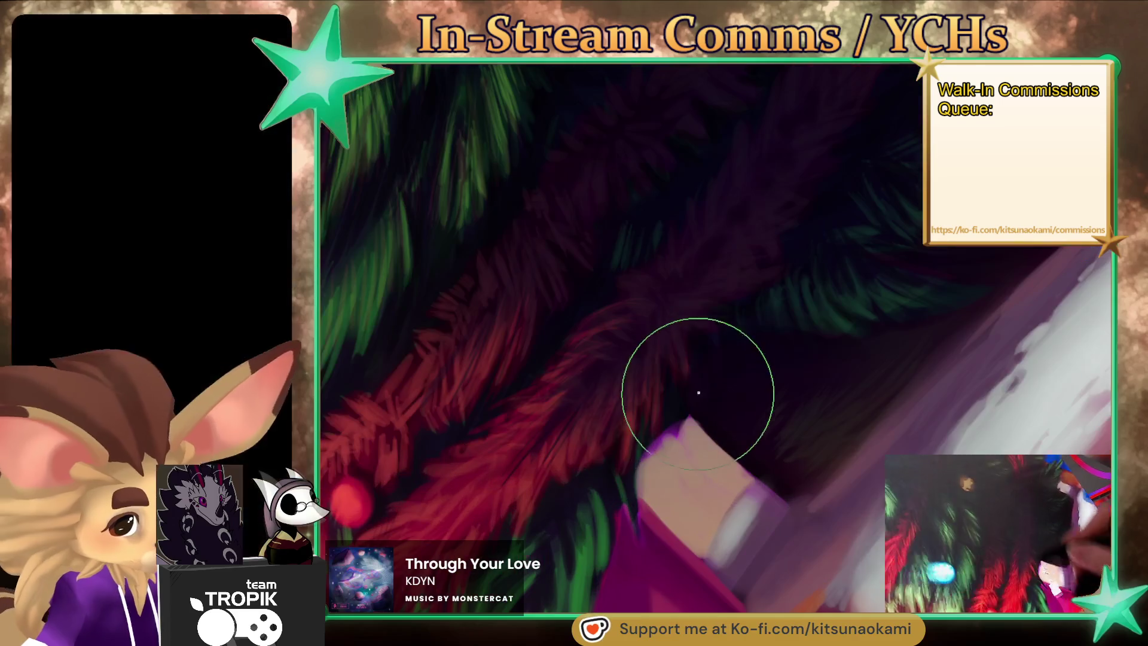
drag(658, 440, 676, 446)
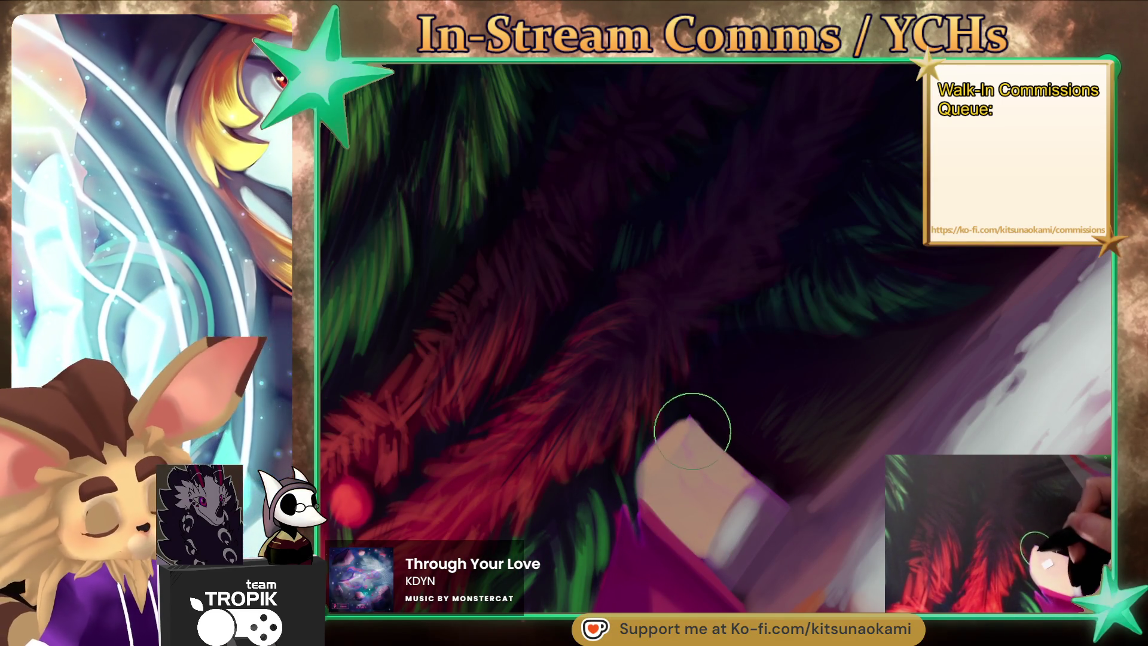
mouse_move(684, 422)
mouse_down()
mouse_move(645, 470)
mouse_move(678, 417)
mouse_up()
alt+click(676, 395)
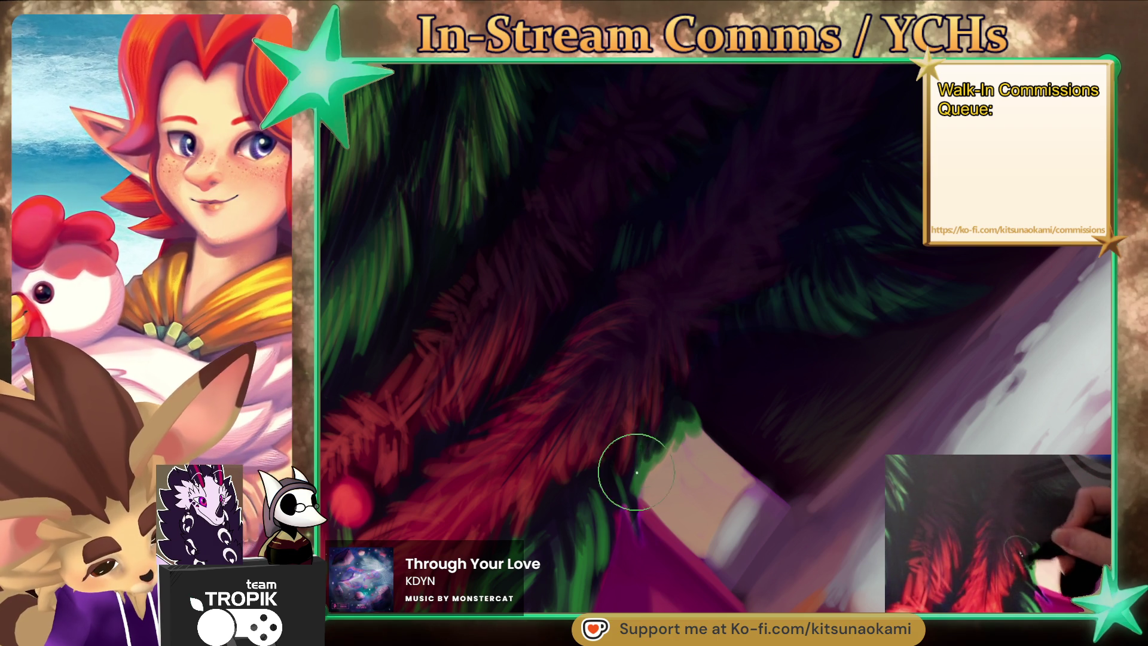
drag(637, 465, 632, 525)
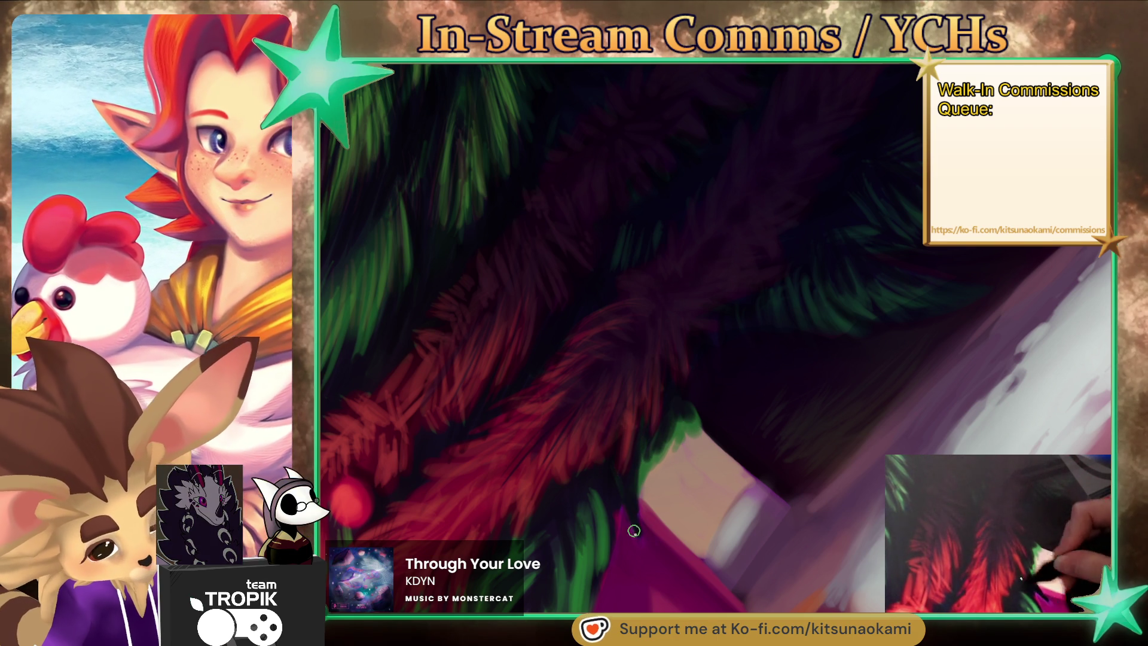
alt+click(651, 470)
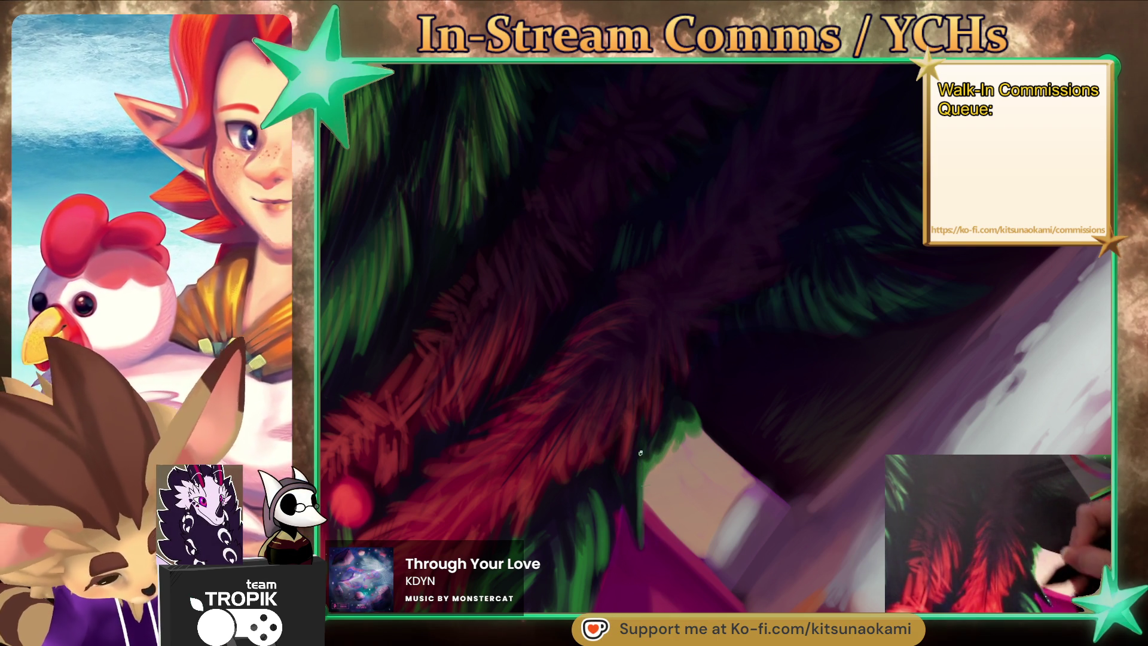
drag(622, 490, 604, 568)
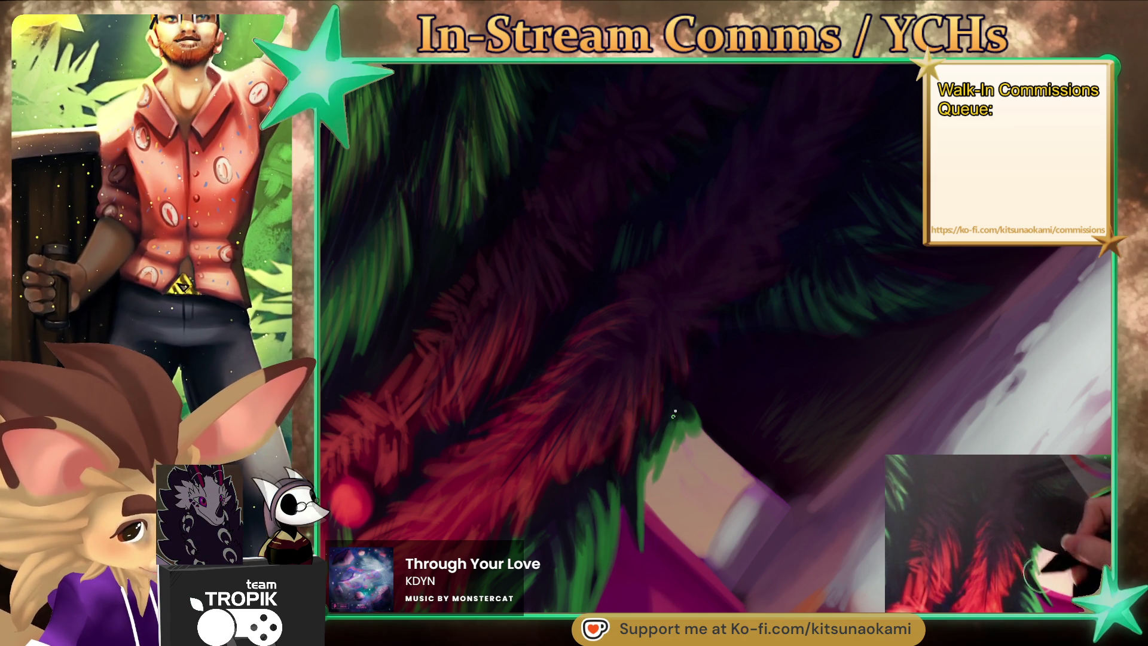
Add a small green stroke near the gifts, then fit the upright tree painting to the screen.
scroll(700, 424, down, 5)
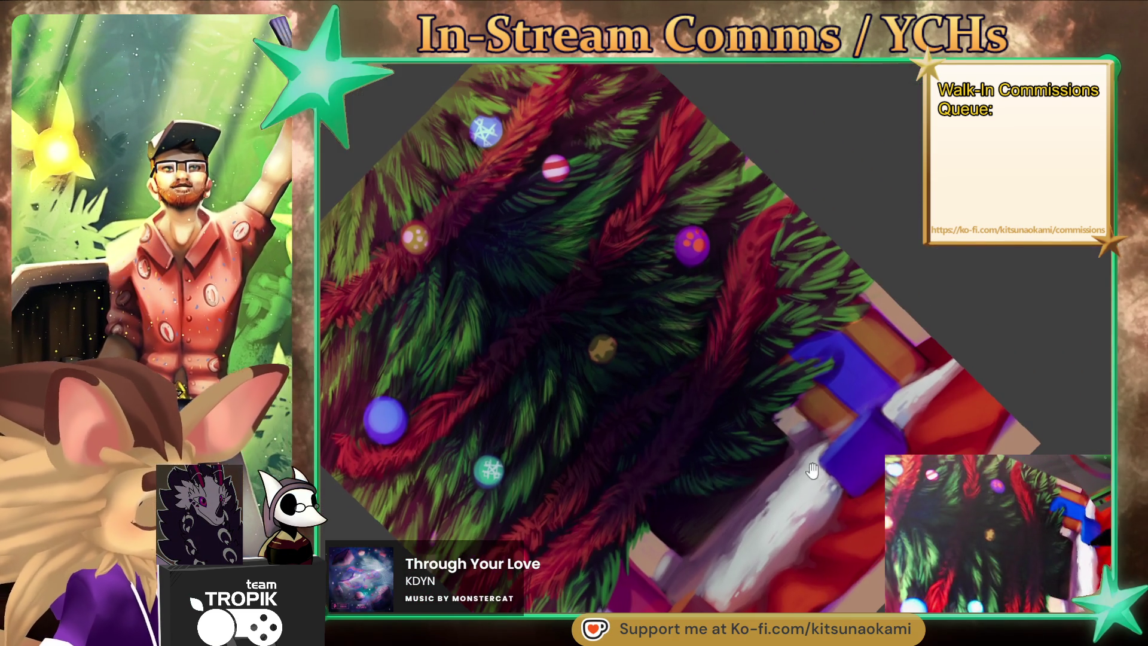
scroll(843, 308, up, 5)
drag(774, 428, 754, 437)
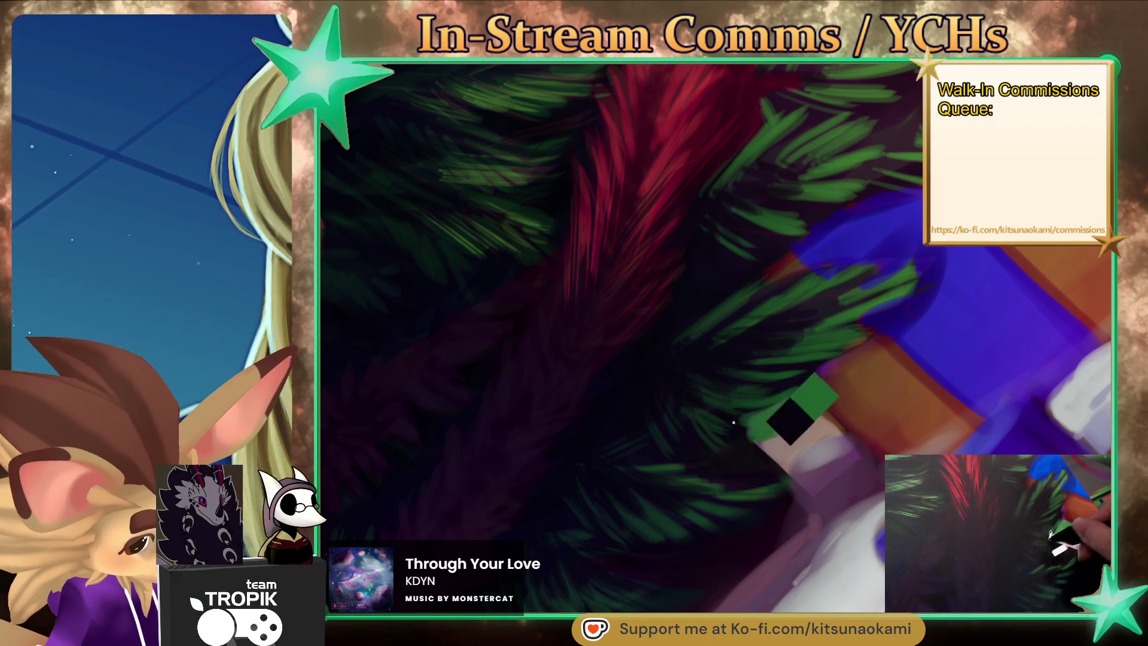
key(bracketright)
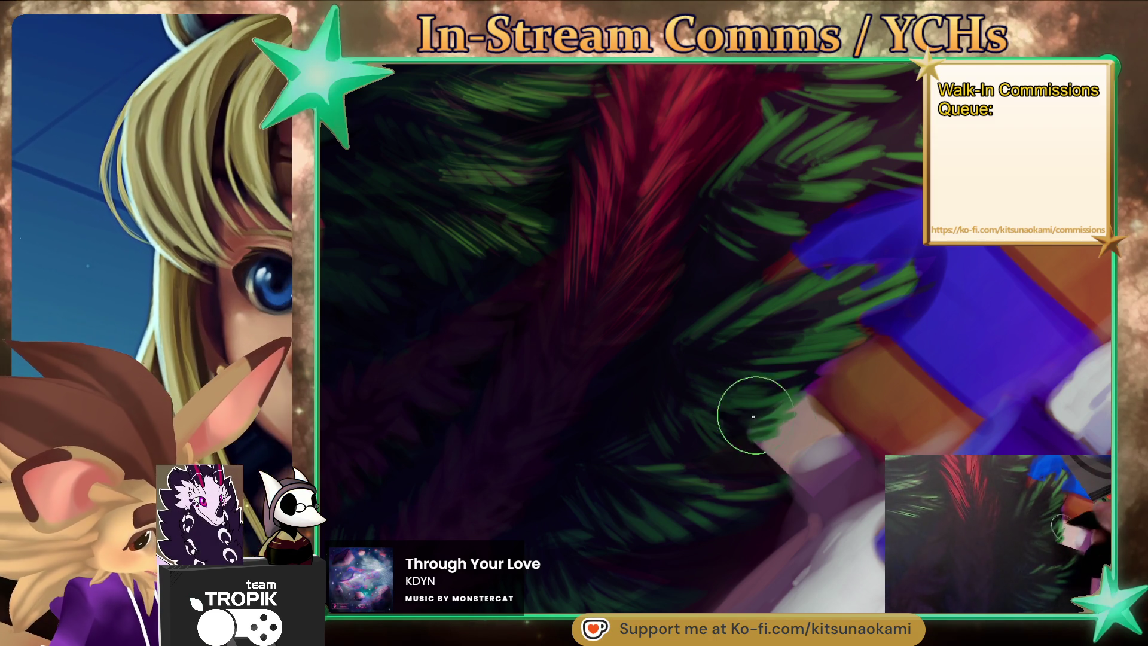
key(ctrl+0)
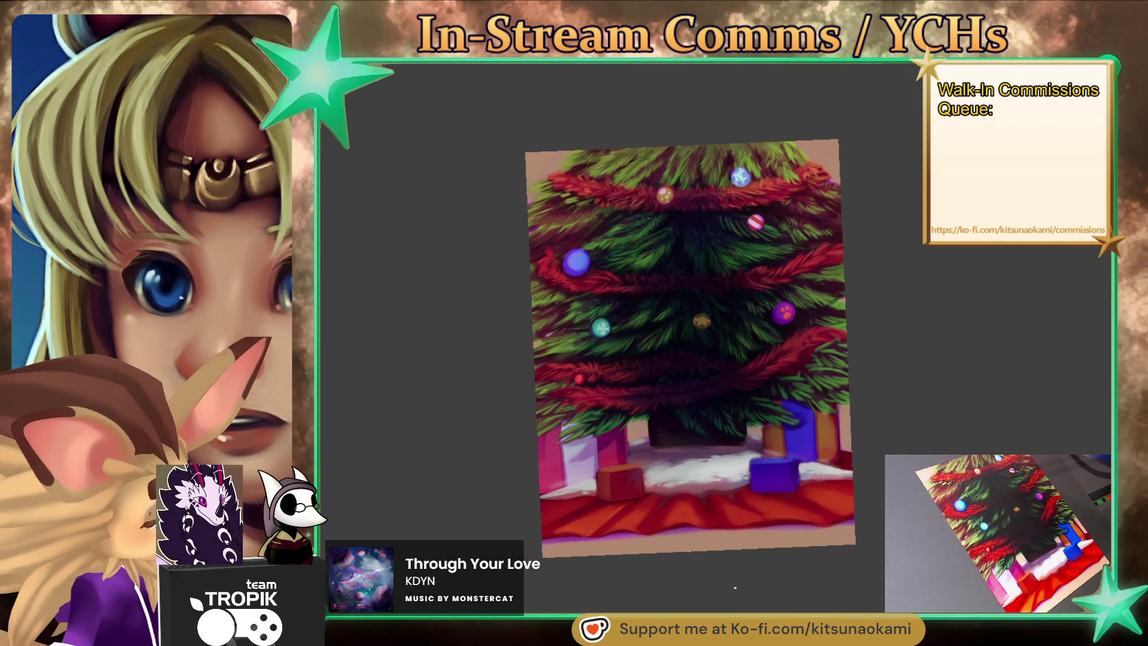
key(bracketright)
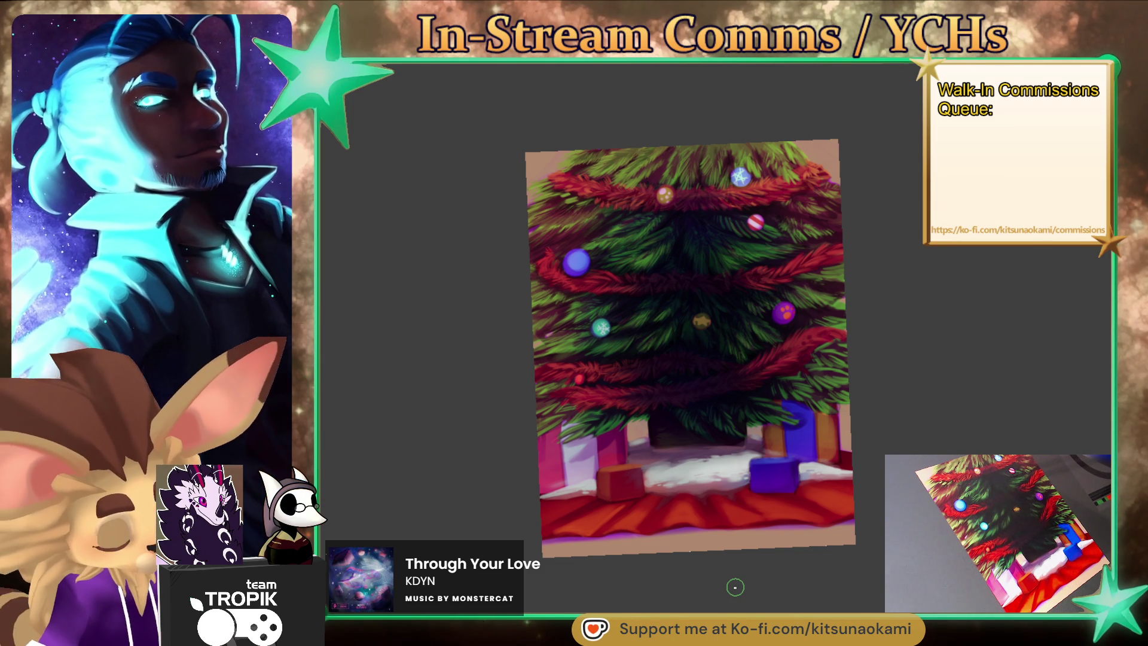
Pick a dark red from the garland near the purple bauble and resize the brush.
scroll(783, 311, up, 5)
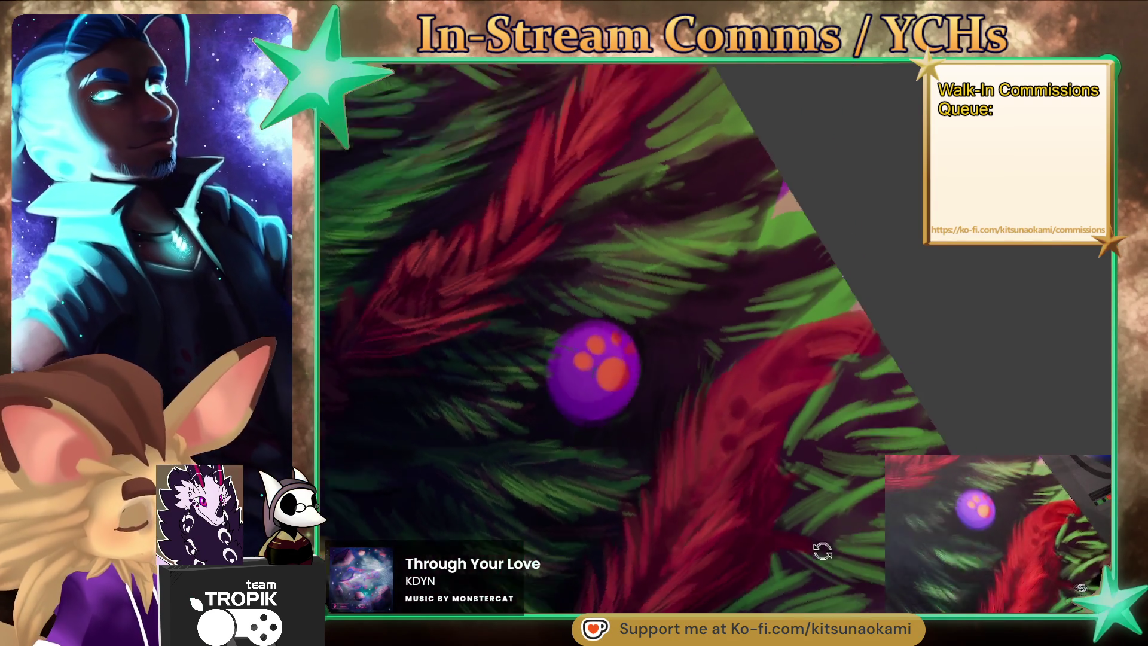
key(bracketleft)
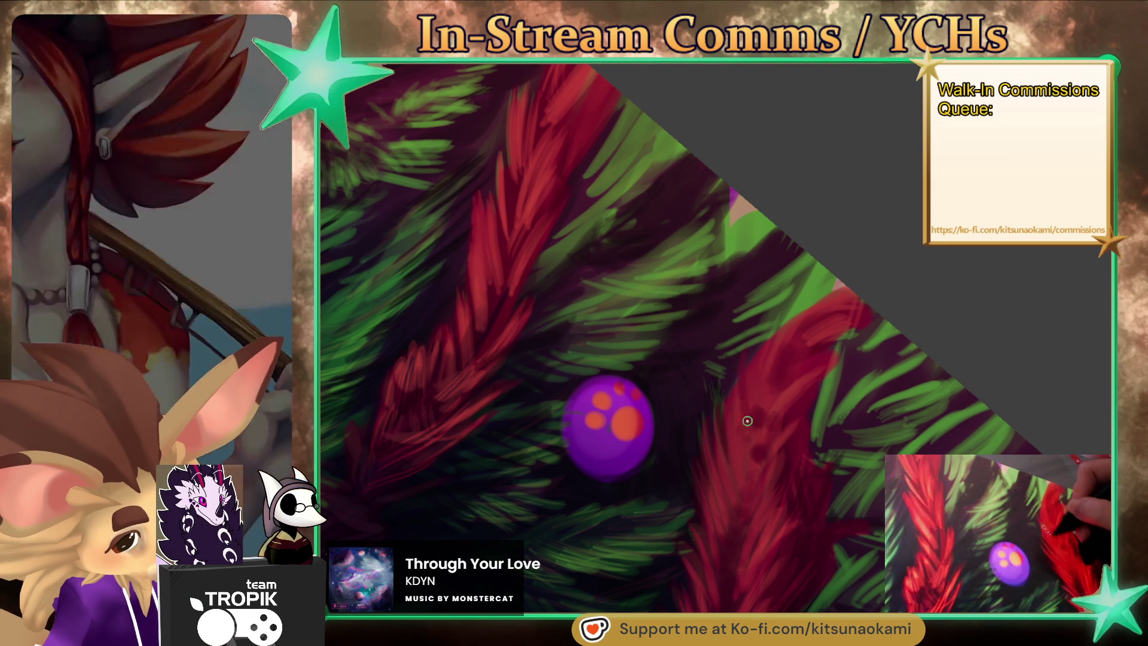
drag(837, 401, 867, 374)
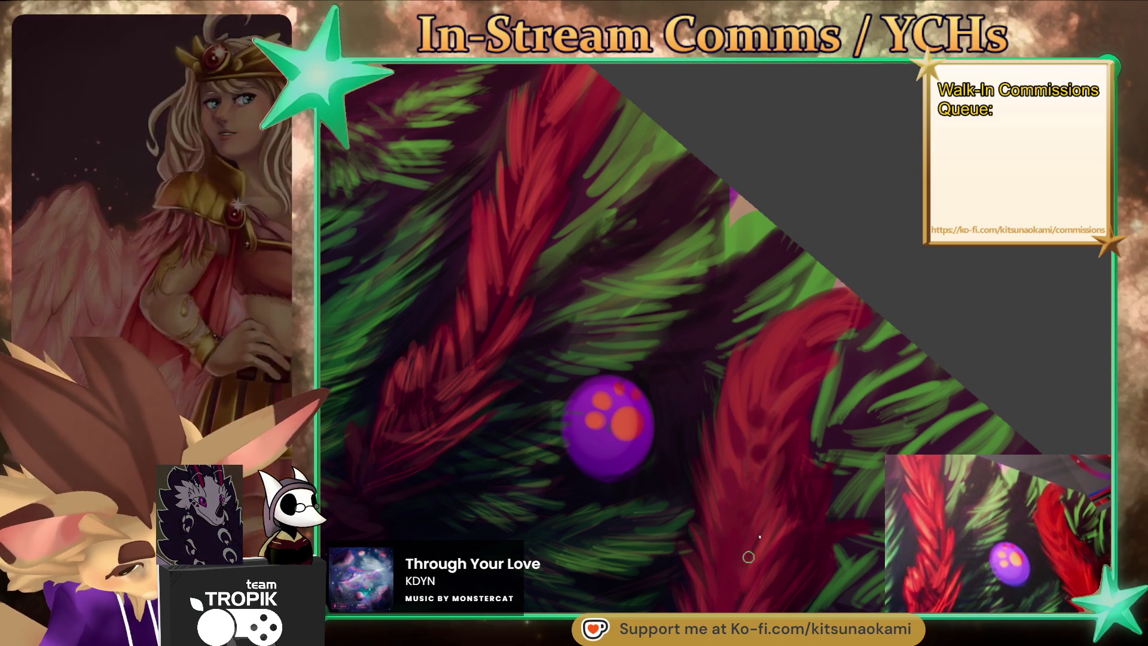
key(bracketright)
key(bracketright)
key(bracketright)
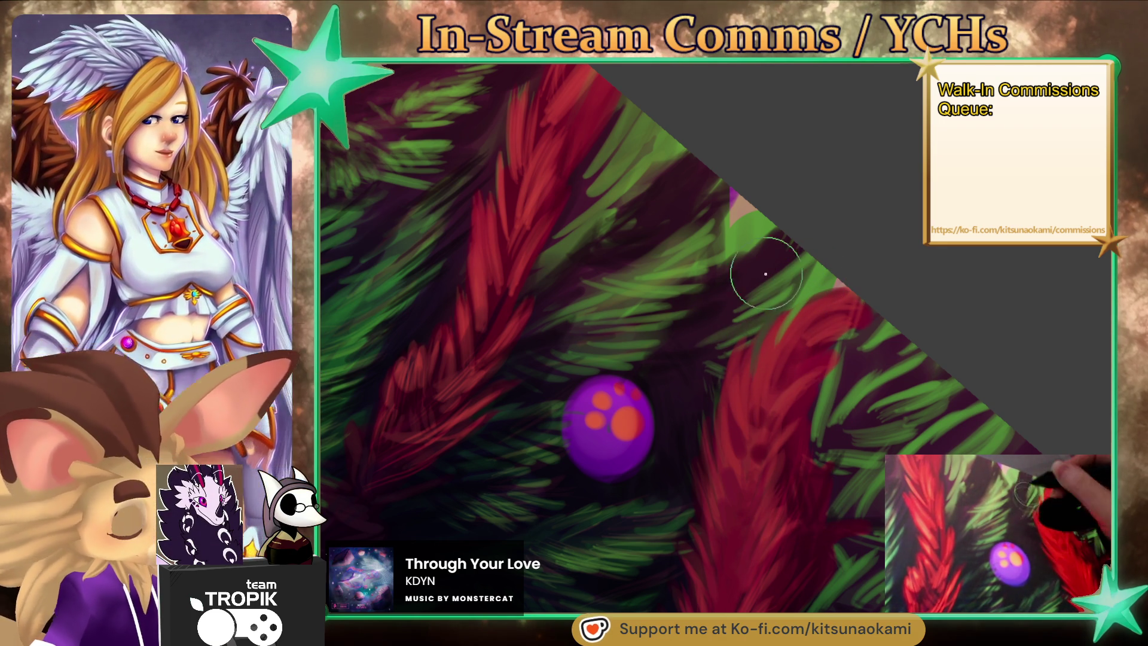
key(bracketright)
key(bracketright)
key(bracketleft)
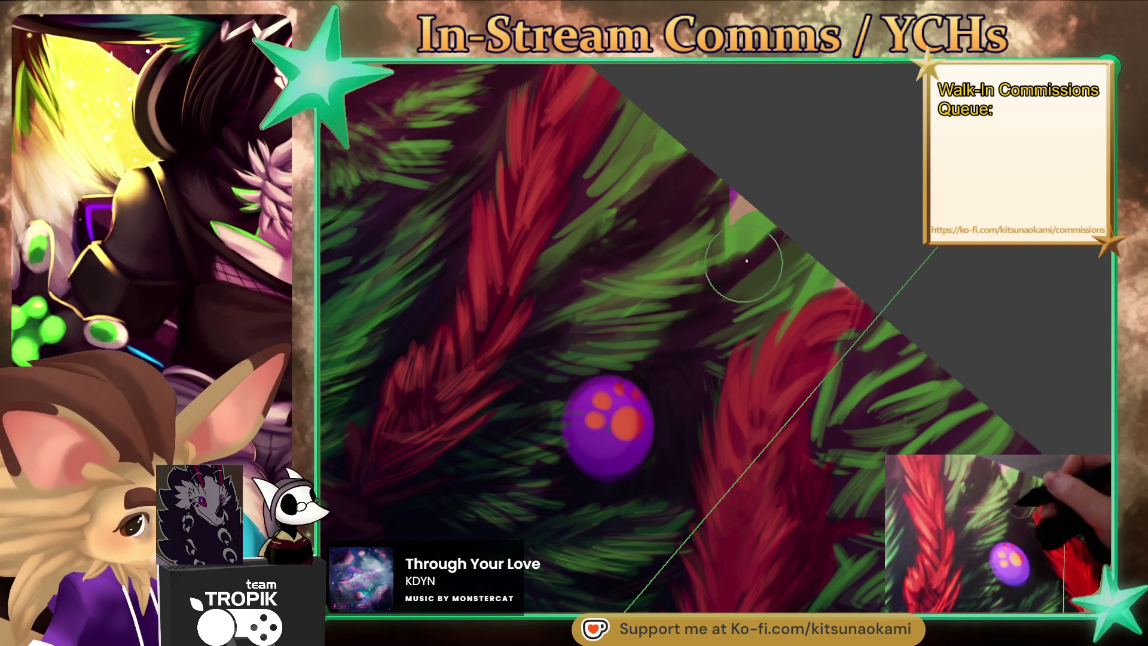
key(bracketleft)
key(bracketleft)
key(bracketleft)
key(bracketright)
key(bracketright)
key(bracketright)
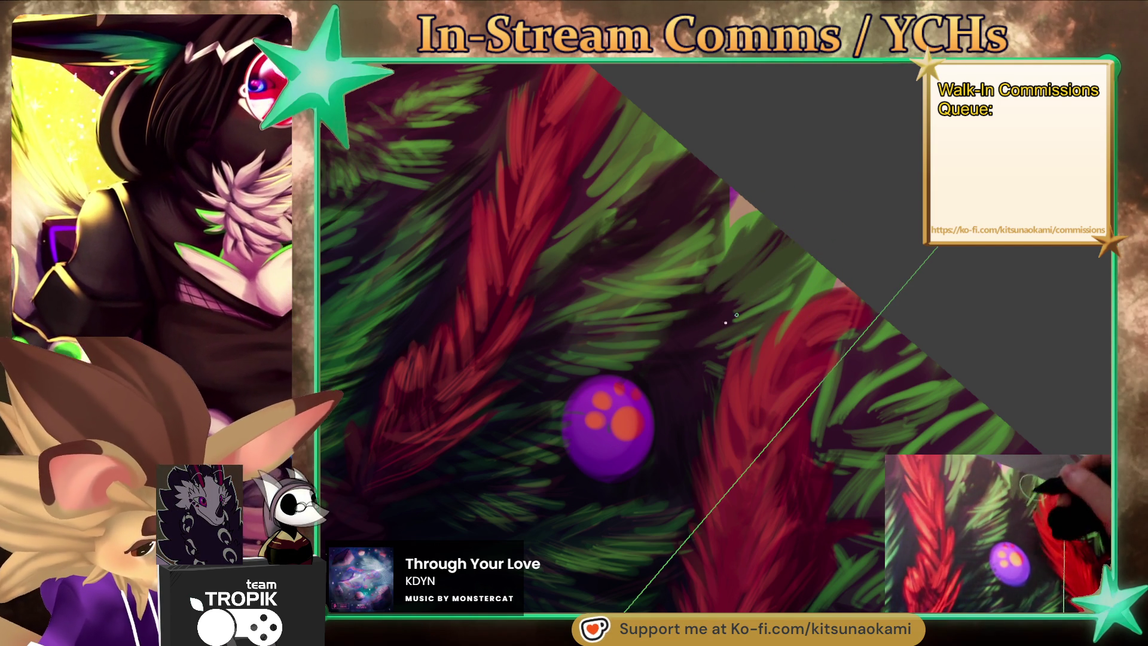
Sample greens from the needles and paint dark hatched needle strokes right of the ornament.
alt+click(812, 283)
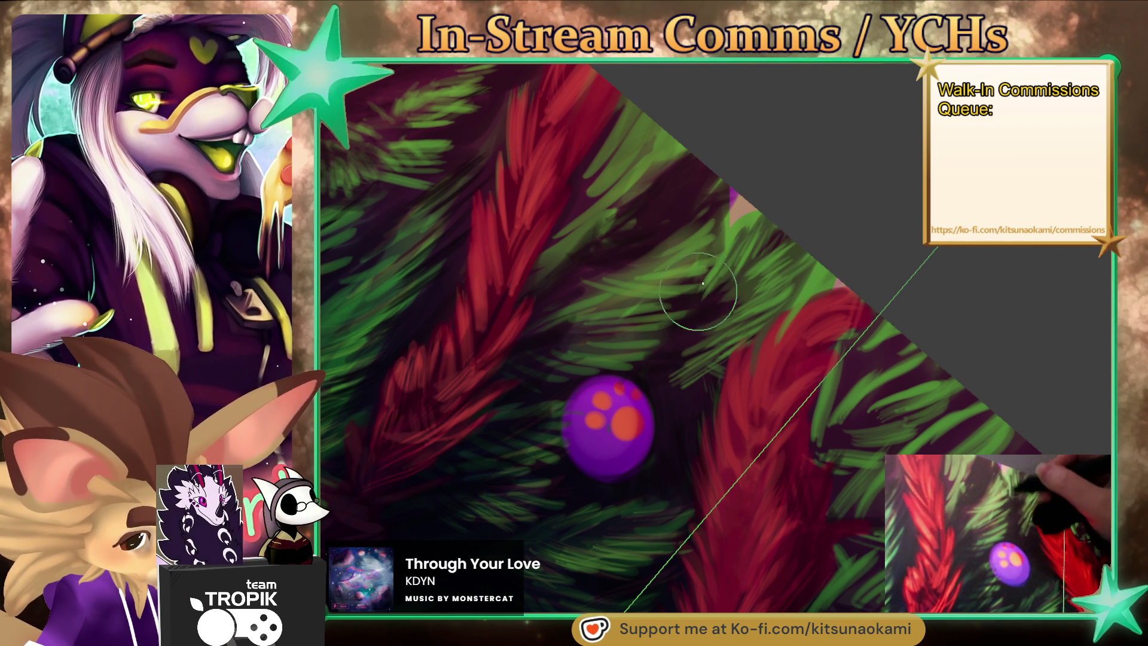
alt+click(633, 300)
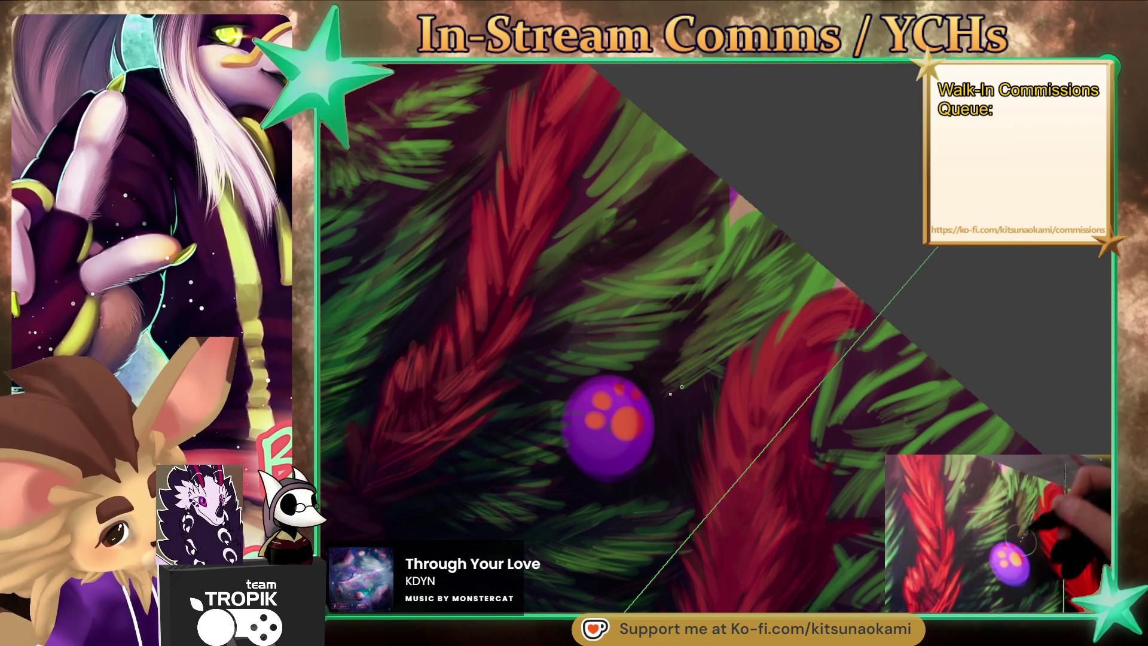
alt+click(659, 406)
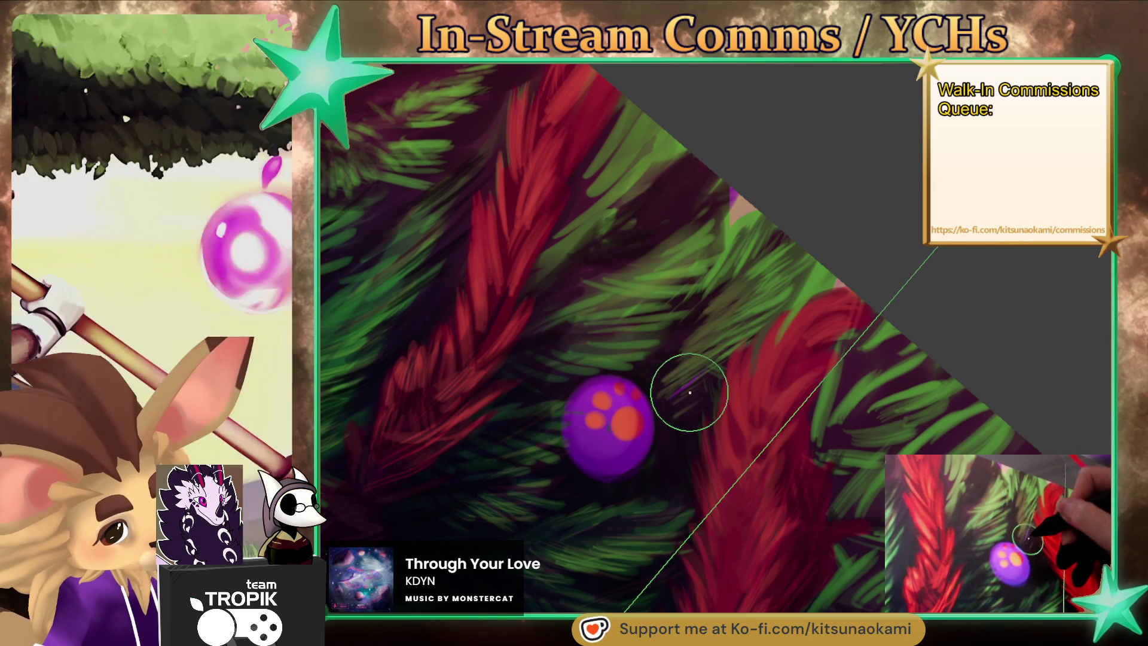
alt+click(664, 371)
drag(662, 372, 682, 362)
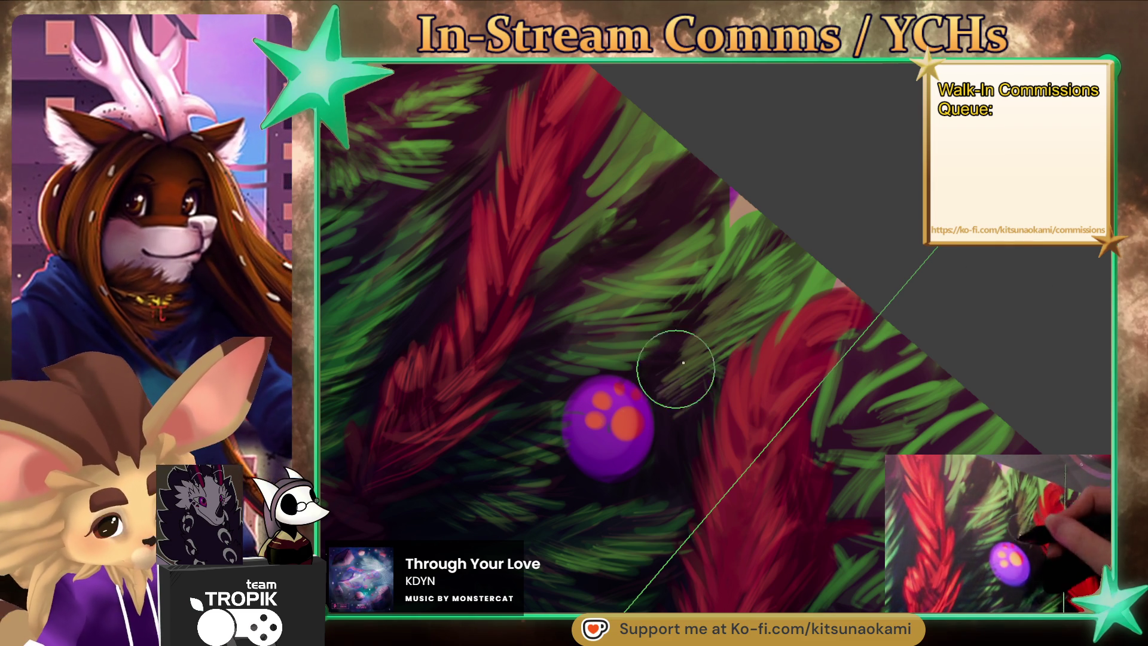
drag(650, 386, 707, 364)
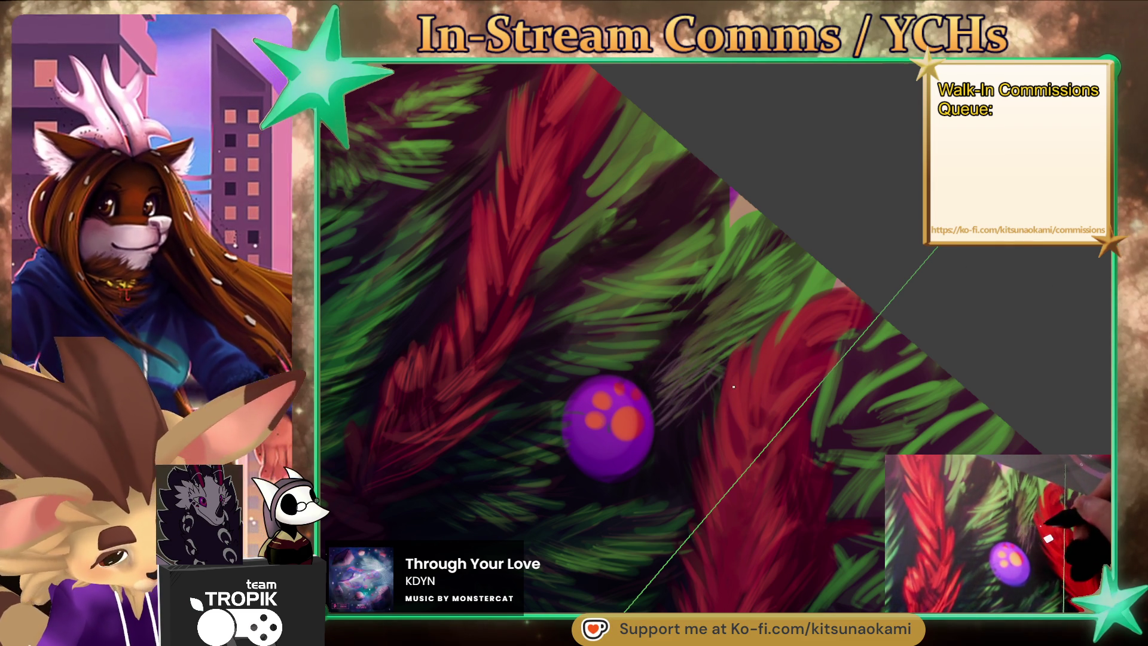
drag(697, 405, 699, 406)
Sample grey and edge-green tones, resize the brush, and bring the branches above the purple bauble into view.
alt+click(691, 412)
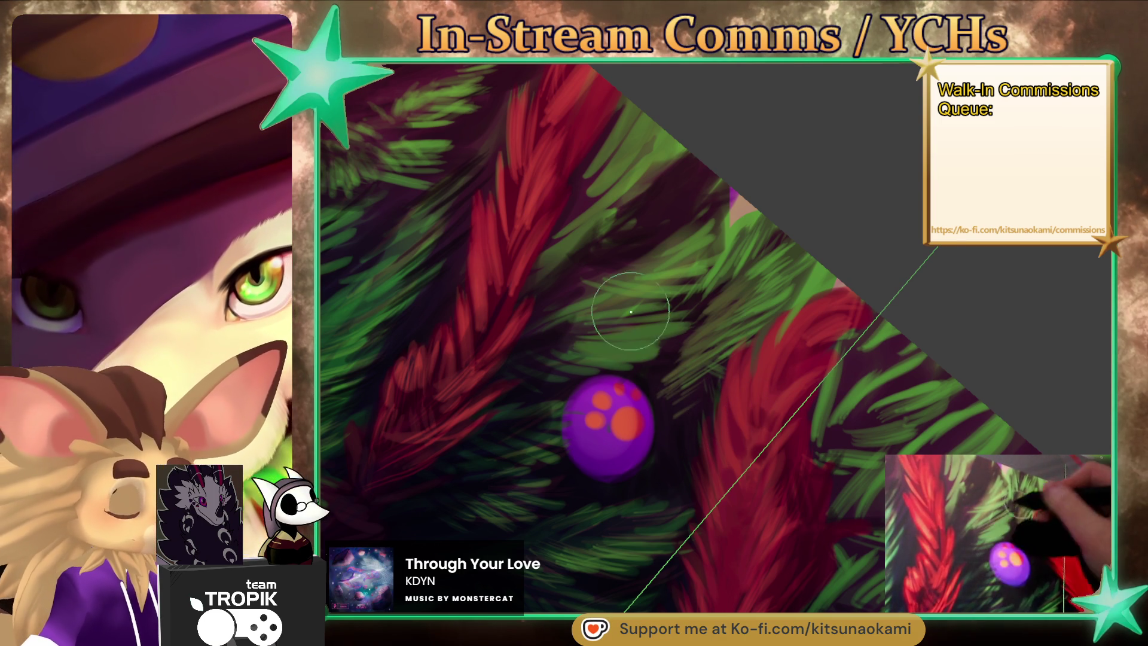
alt+click(740, 223)
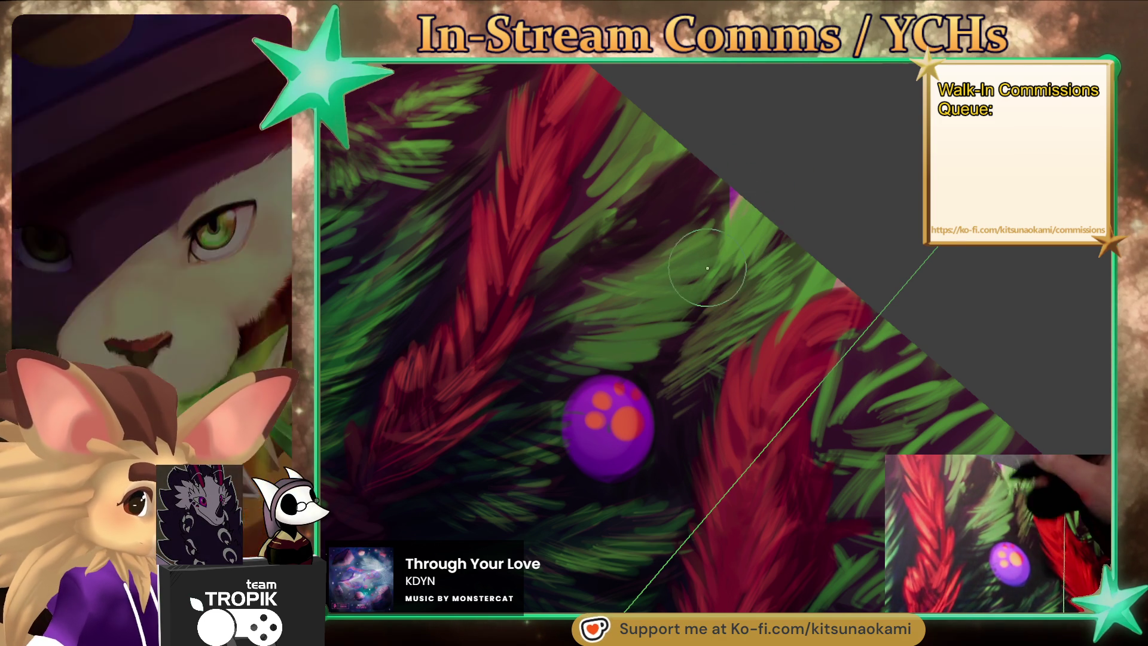
key(bracketleft)
key(bracketleft)
key(bracketleft)
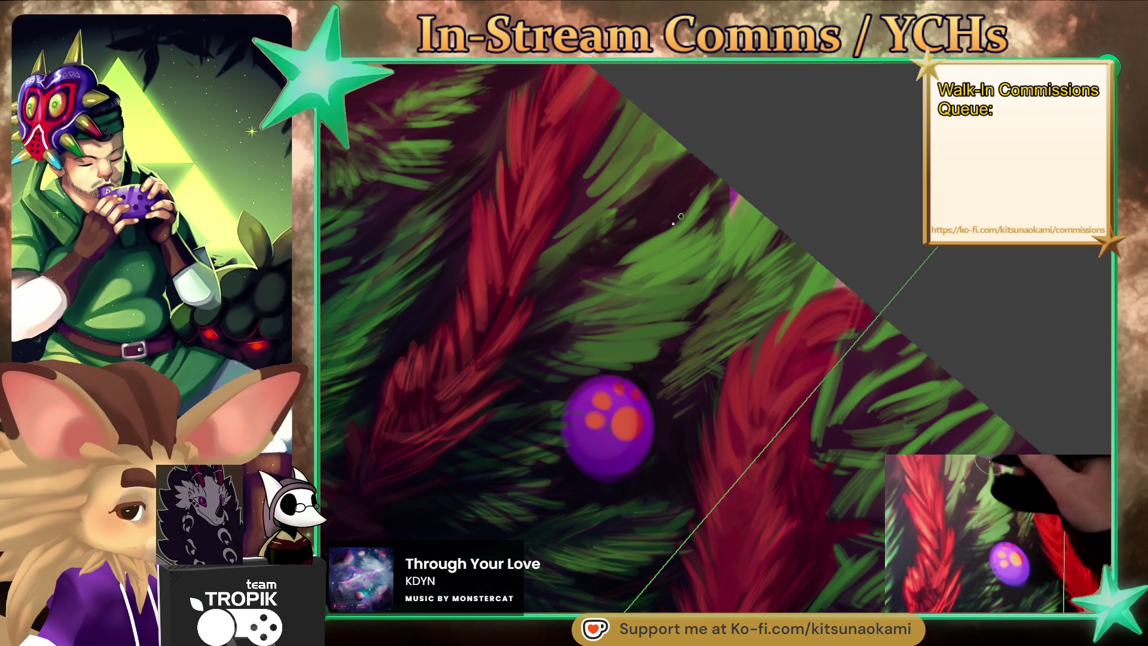
key(bracketright)
key(bracketright)
key(bracketright)
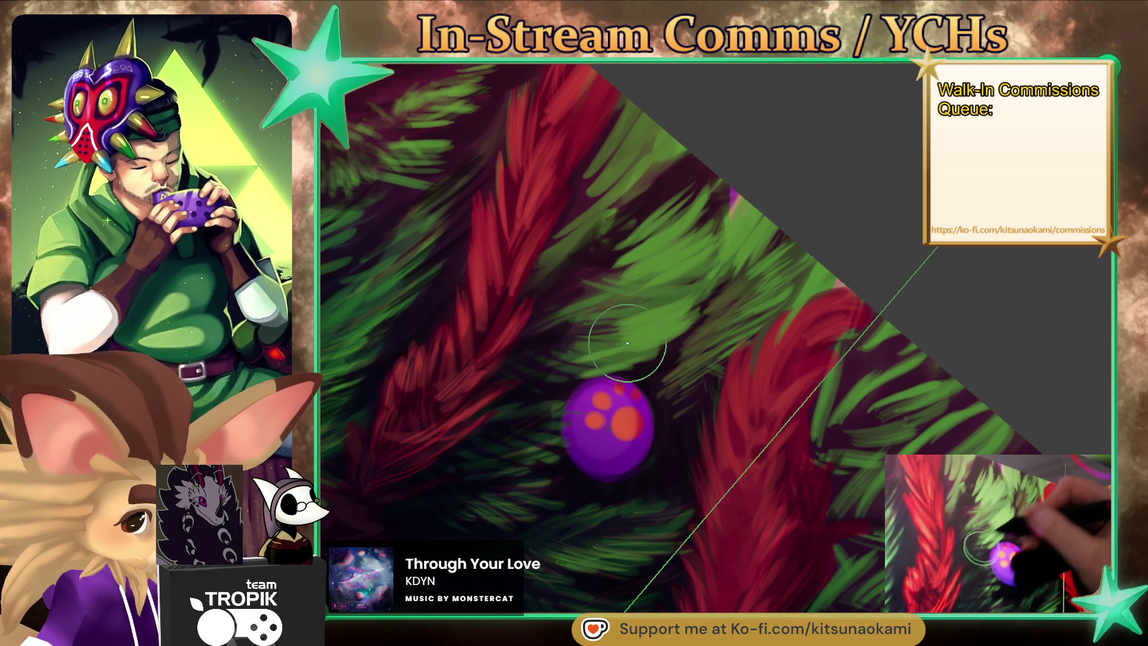
key(bracketleft)
key(bracketleft)
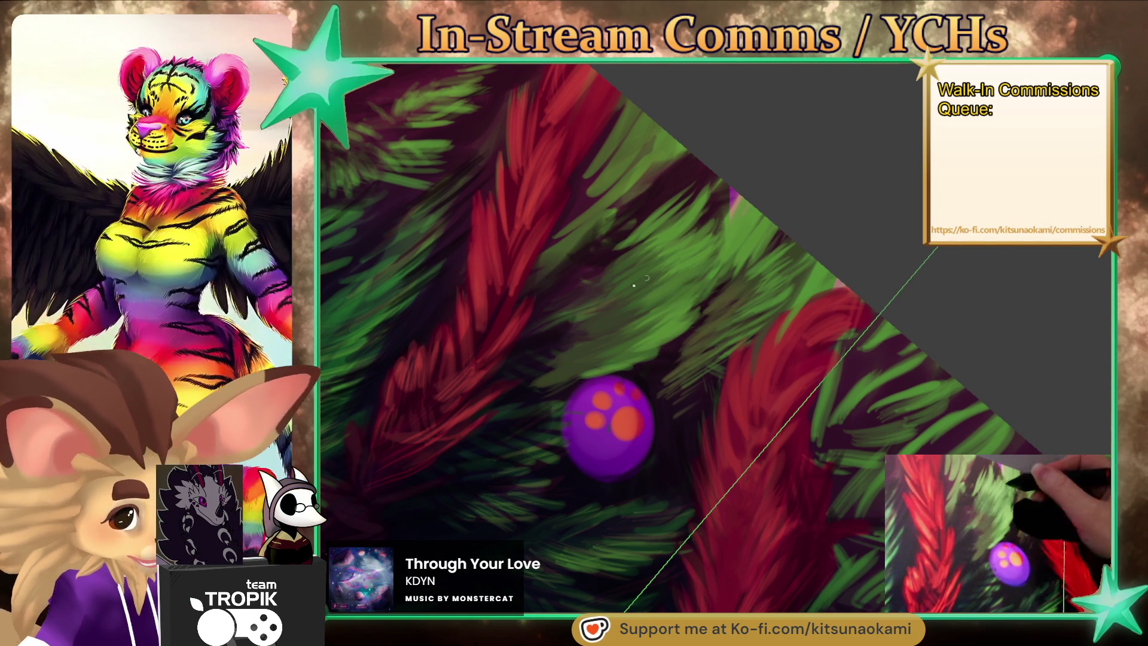
drag(782, 448, 816, 563)
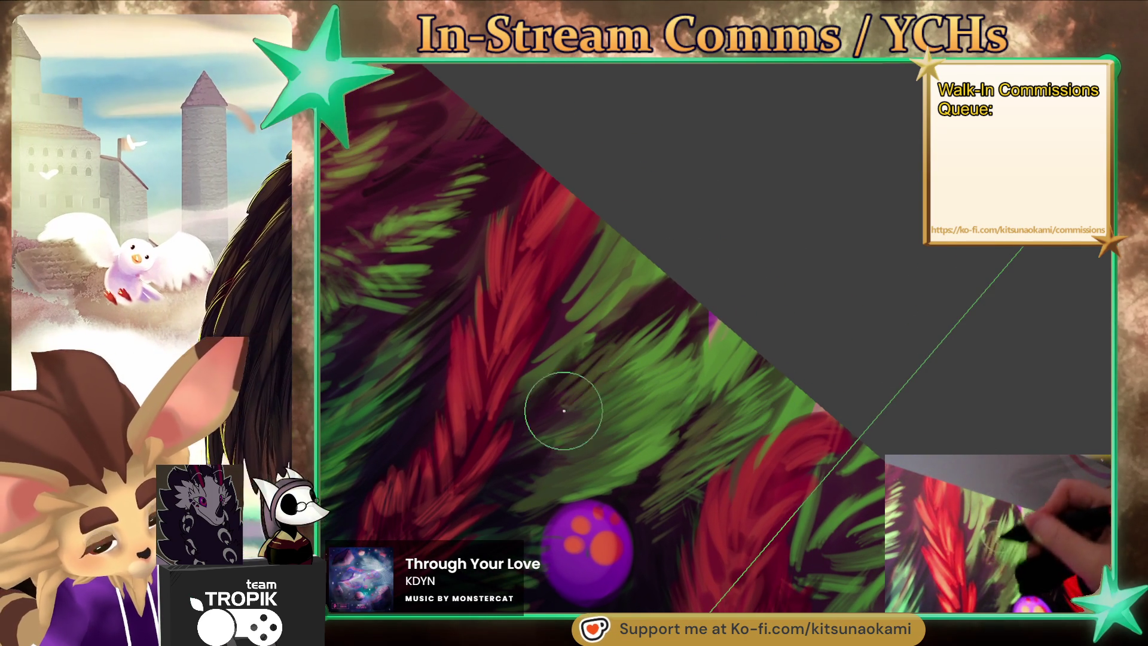
Paint large beige strokes along the tree's upper diagonal edge, then zoom out to see the whole tree.
key(bracketright)
key(bracketright)
key(bracketright)
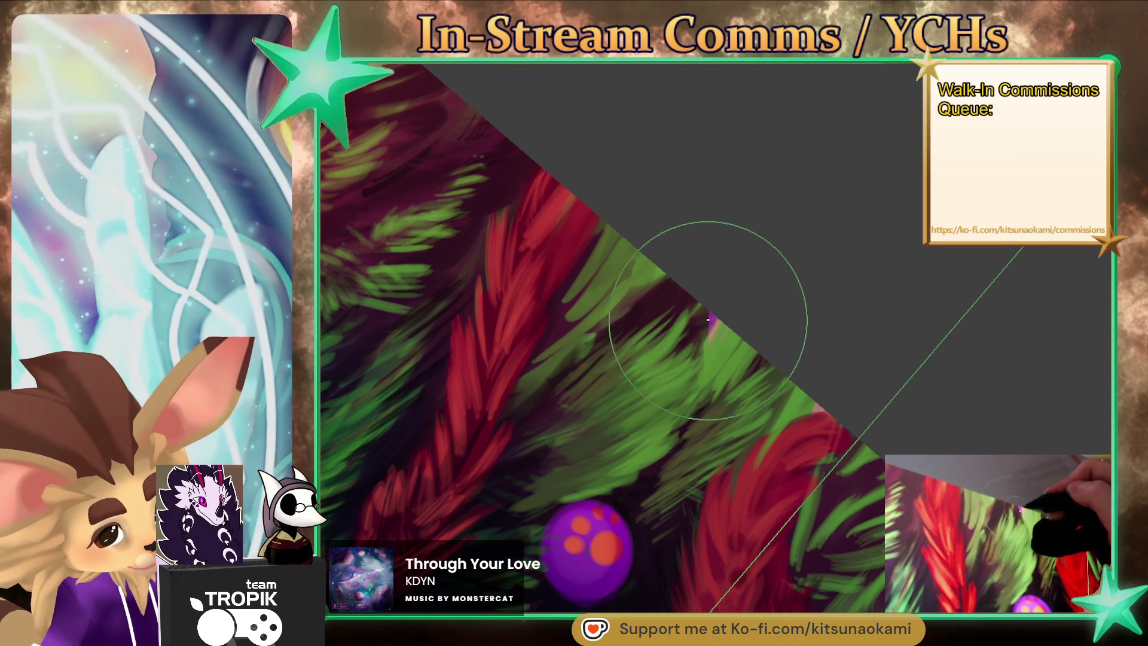
mouse_move(717, 305)
mouse_down()
mouse_move(699, 329)
mouse_move(672, 281)
mouse_up()
mouse_move(733, 307)
mouse_down()
mouse_move(707, 565)
mouse_move(765, 359)
mouse_up()
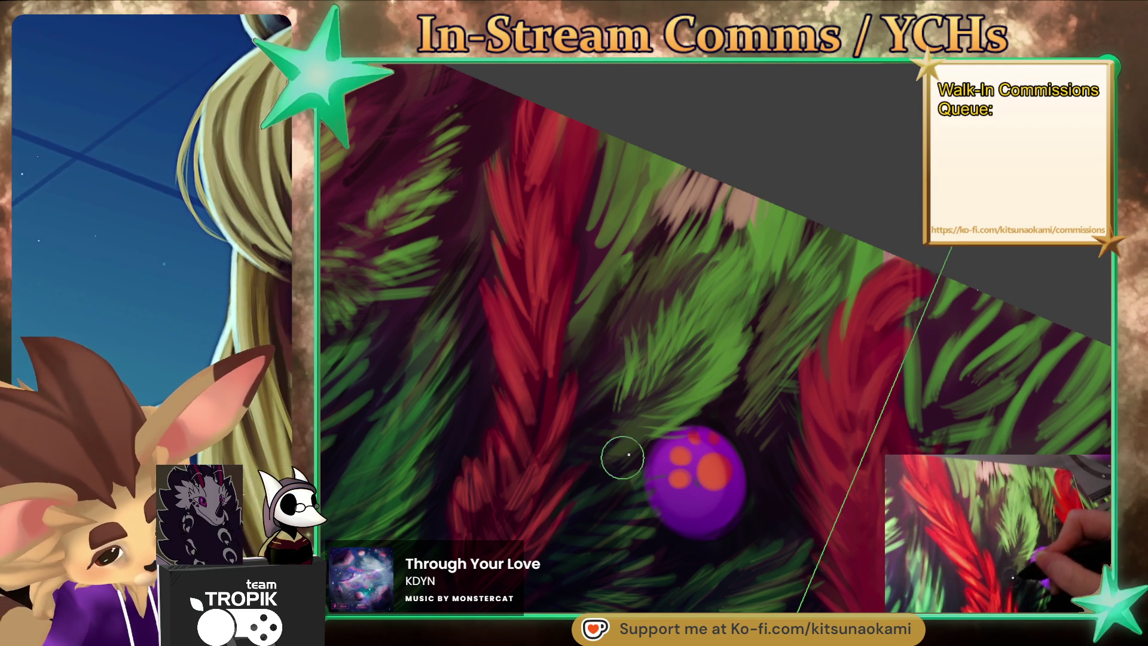
scroll(608, 425, down, 5)
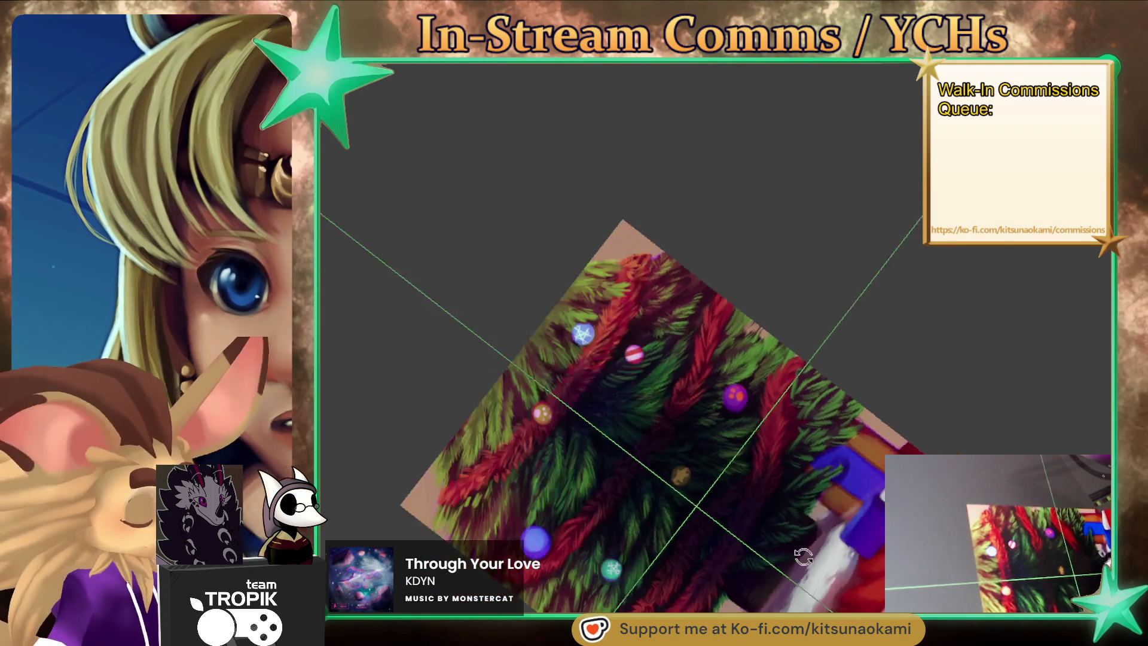
Zoom and pan to the branches right of the purple bauble, briefly tilting the canvas.
scroll(787, 207, up, 5)
scroll(787, 207, up, 2)
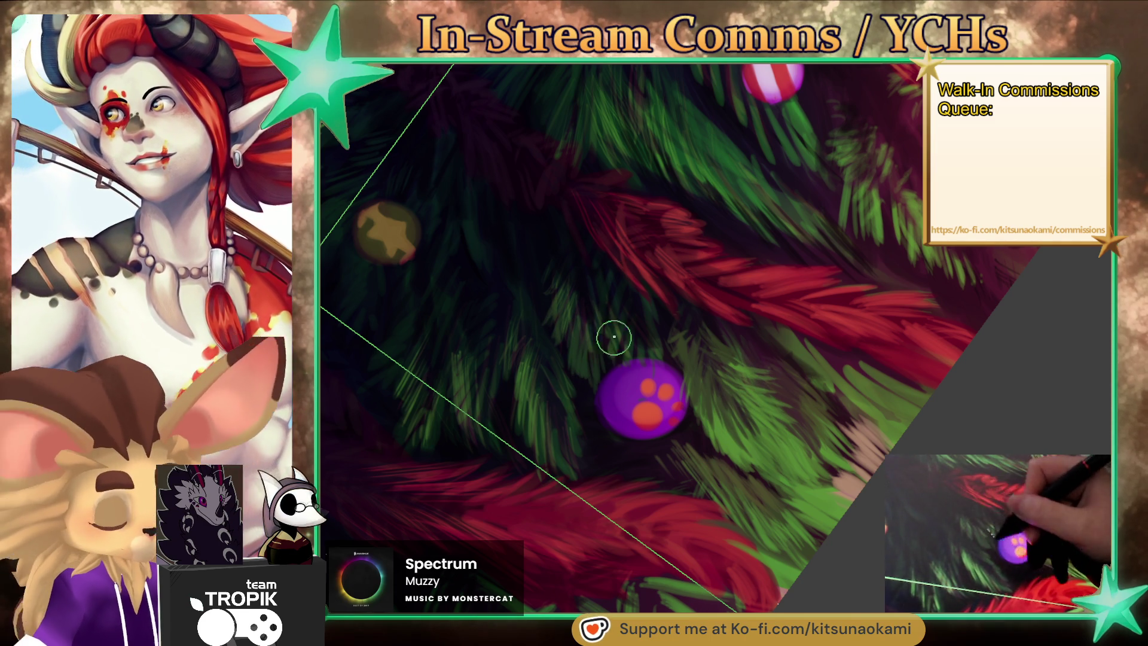
scroll(732, 391, down, 1)
scroll(733, 392, down, 1)
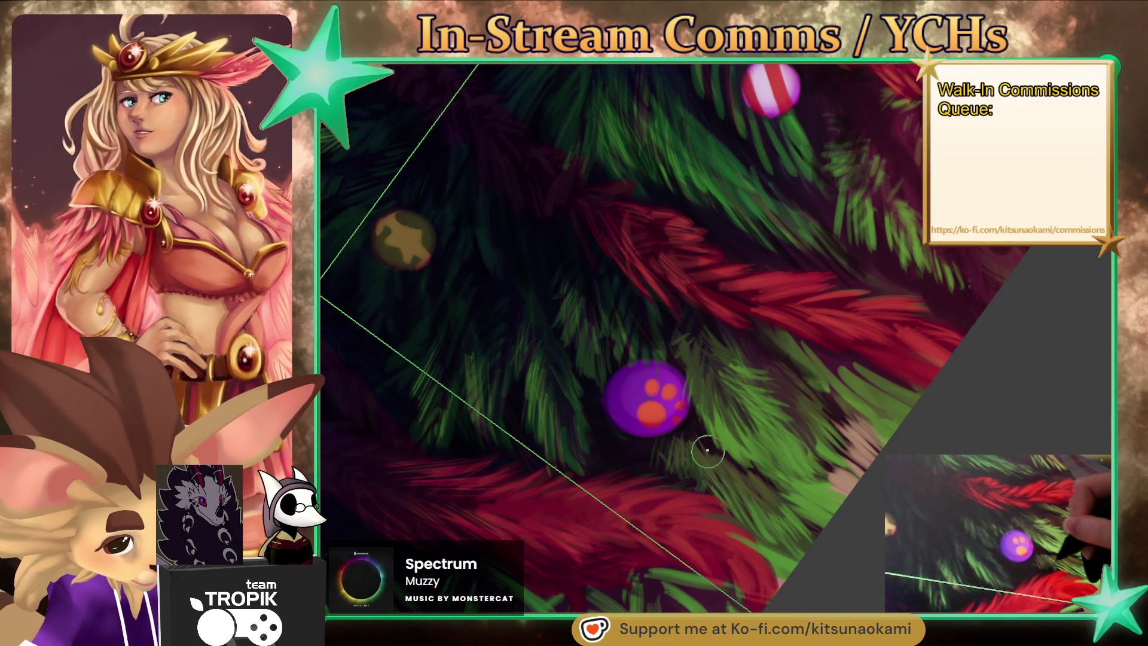
drag(788, 394, 680, 429)
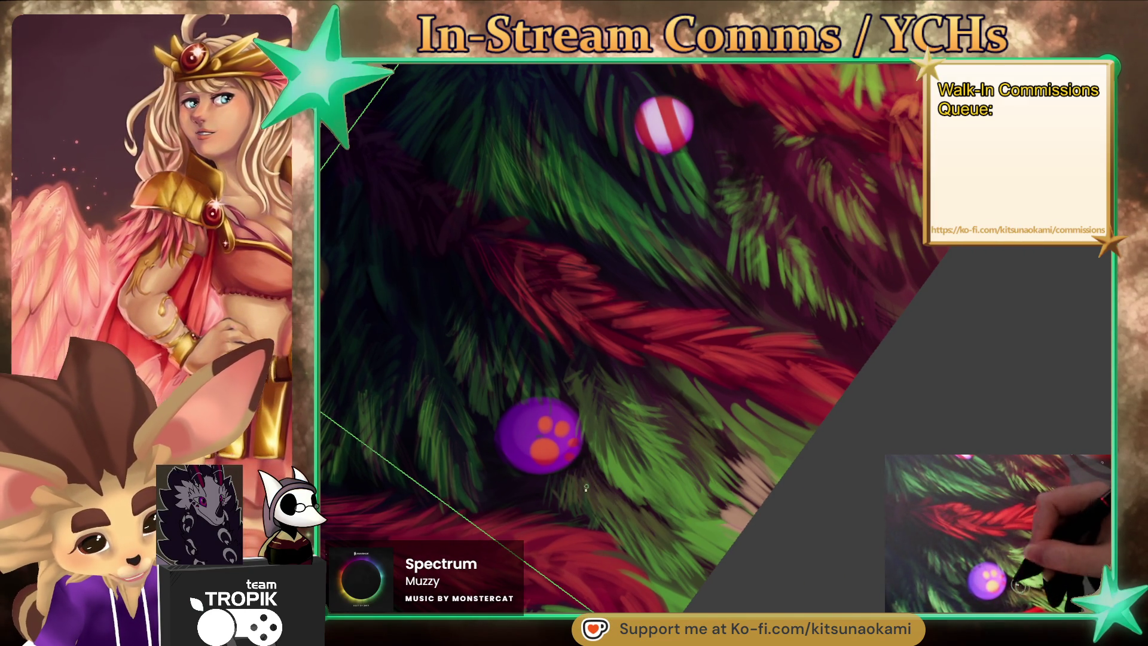
mouse_move(562, 494)
mouse_down()
mouse_move(787, 585)
mouse_move(713, 399)
mouse_up()
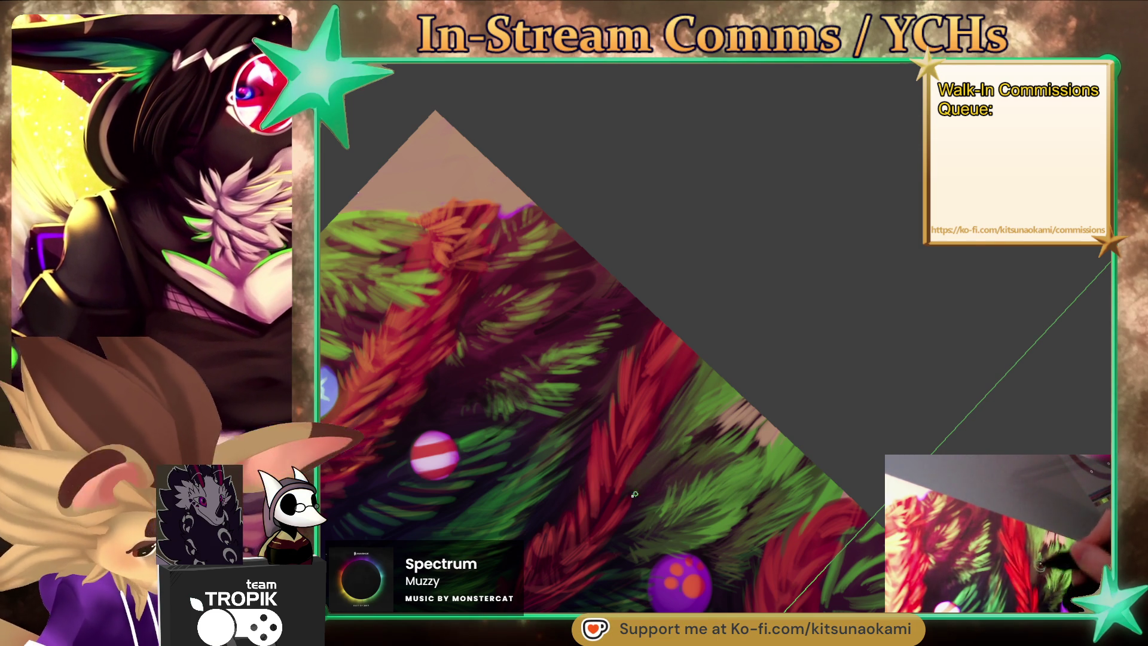
Sample a branch colour, paint a green patch on the upper branches, and rotate the canvas upright.
scroll(691, 443, down, 3)
scroll(691, 443, up, 3)
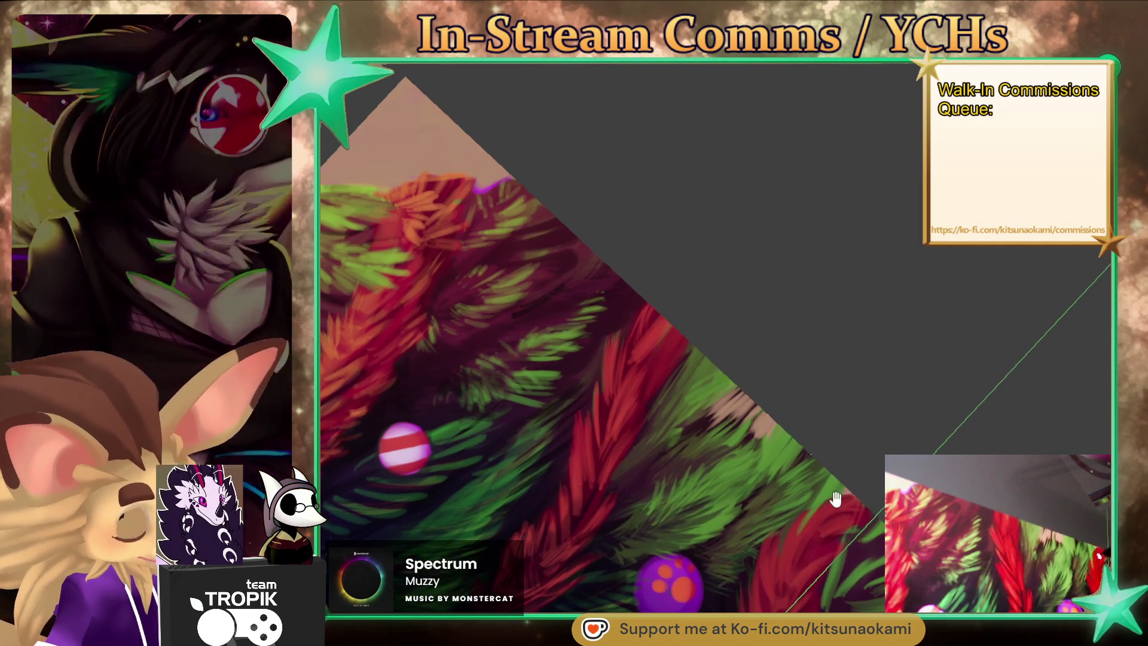
ctrl+click(777, 444)
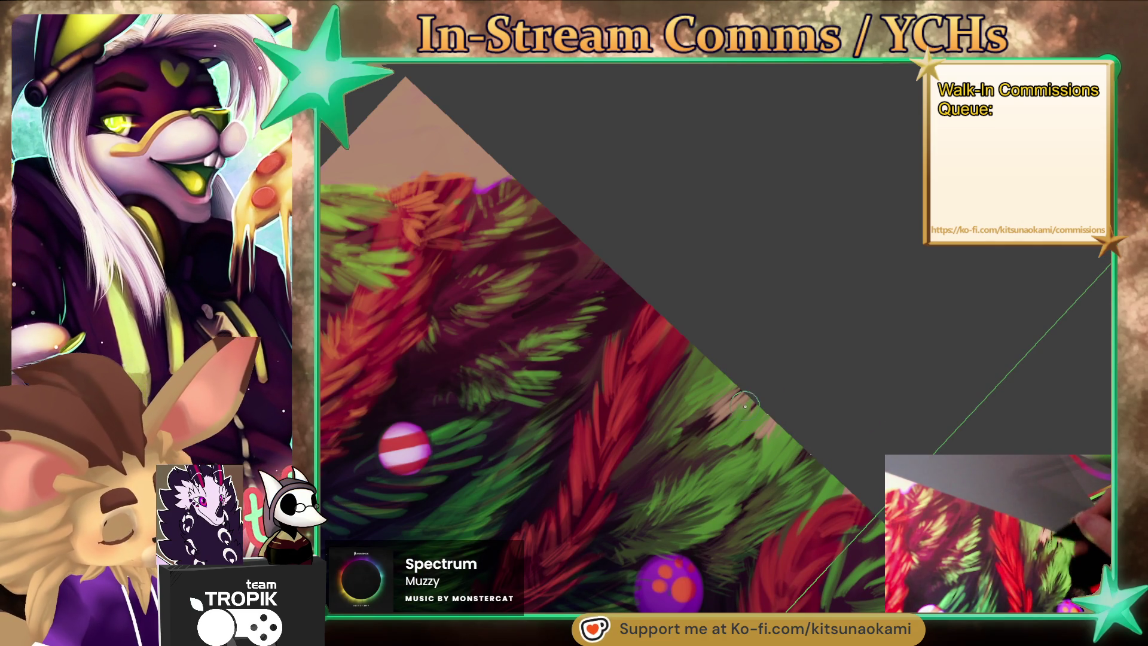
scroll(862, 394, down, 3)
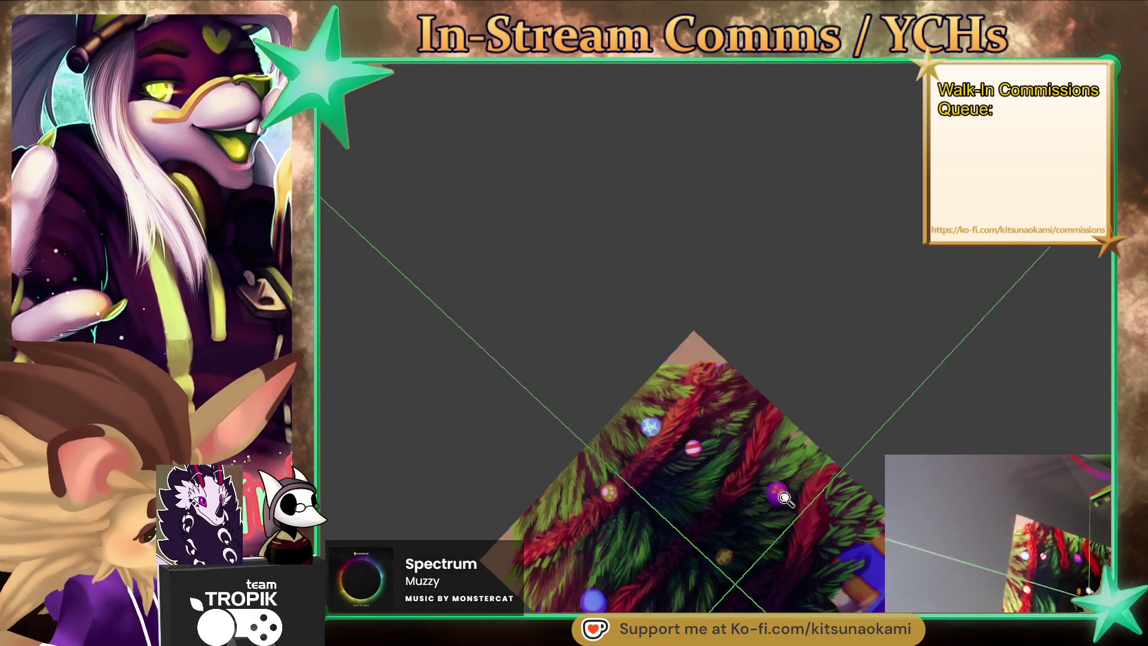
scroll(796, 381, up, 3)
drag(795, 380, 774, 370)
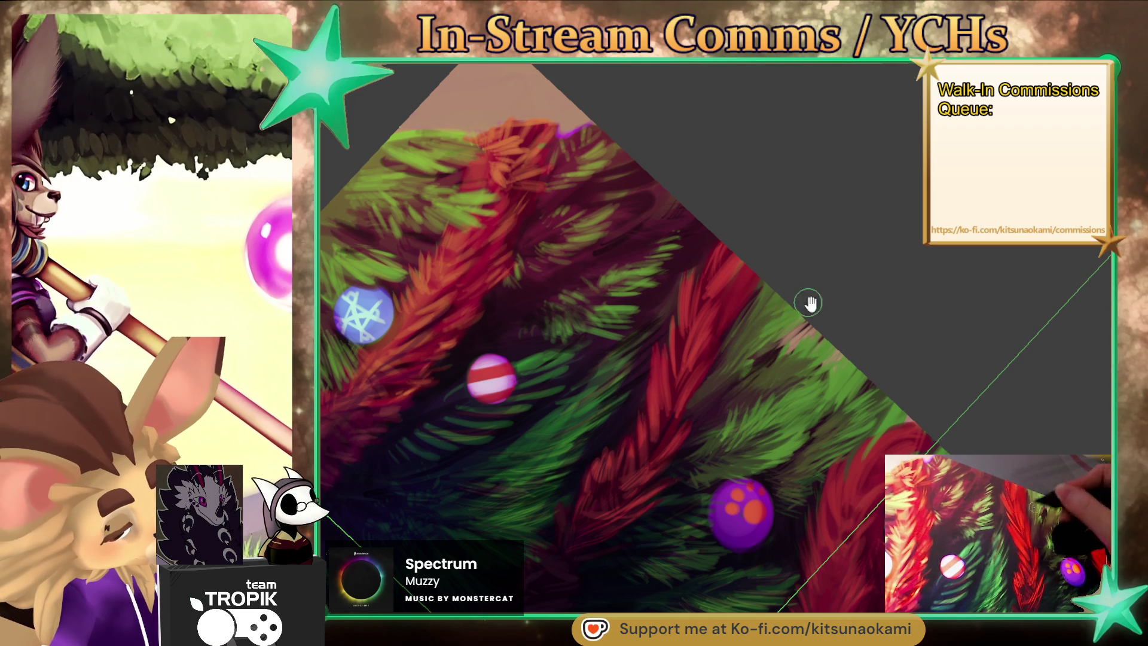
scroll(744, 352, down, 3)
scroll(744, 353, up, 2)
drag(755, 607, 866, 551)
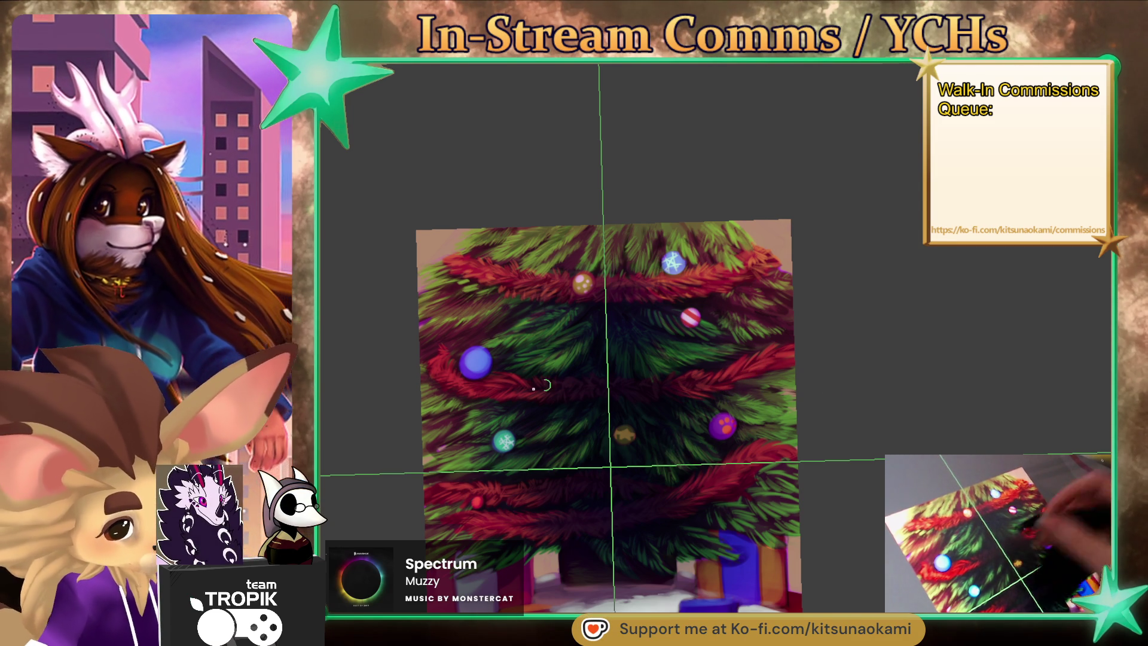
Sample the branch green and paint needle strokes around the blue bauble toward the upper garland.
scroll(833, 387, up, 5)
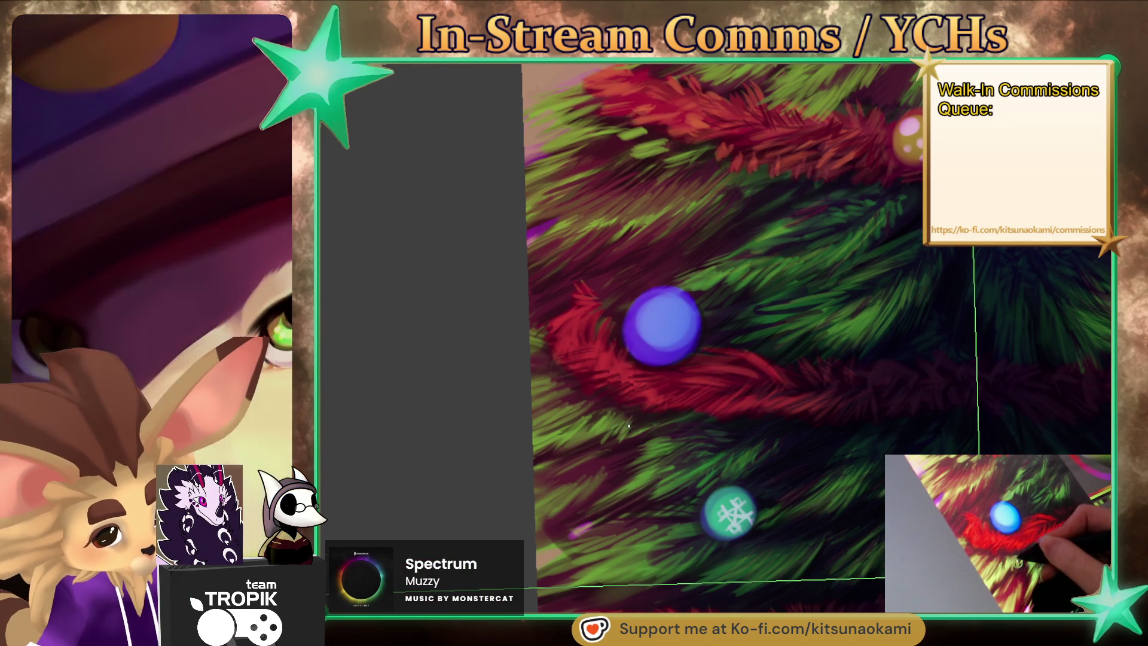
ctrl+click(559, 402)
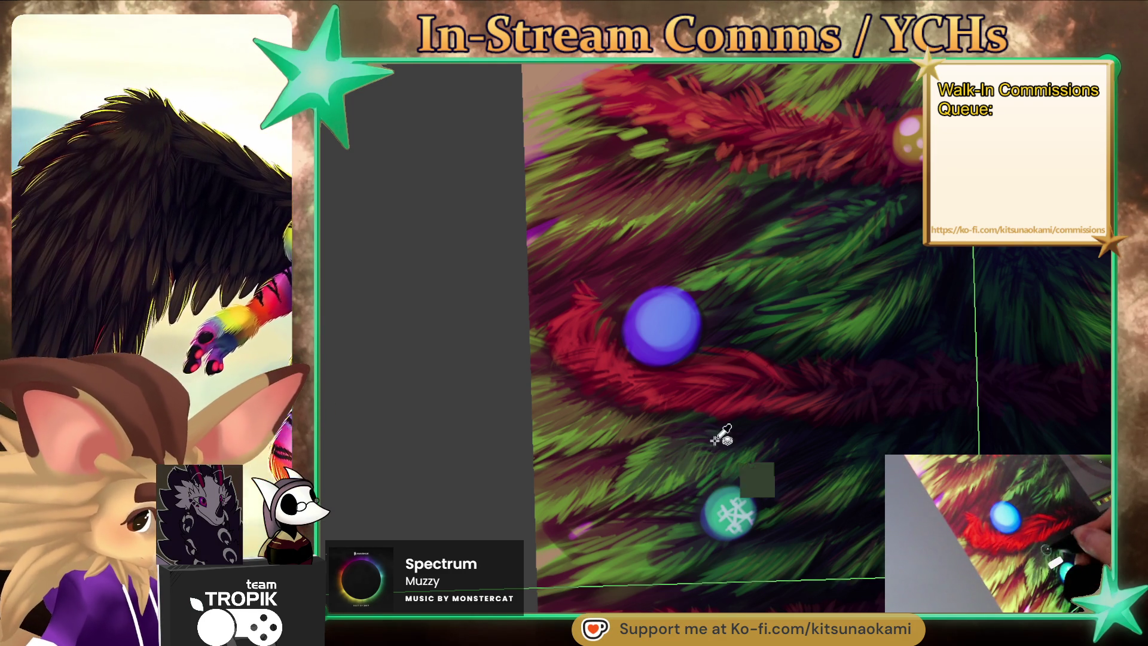
drag(709, 463, 778, 522)
alt+click(812, 444)
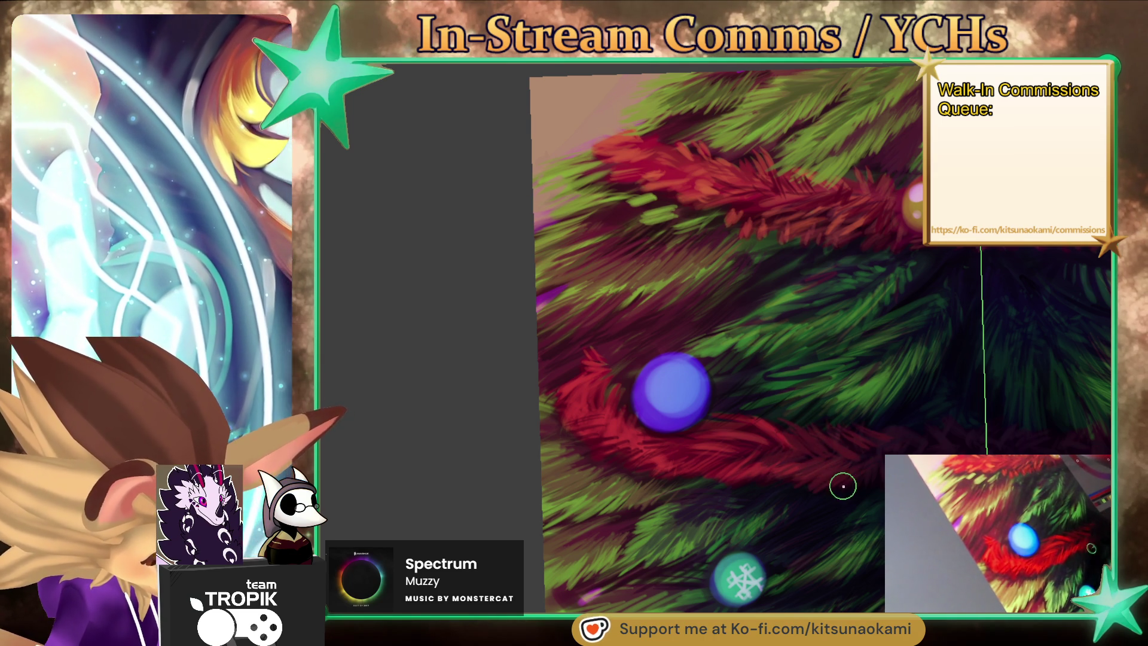
drag(843, 485, 761, 558)
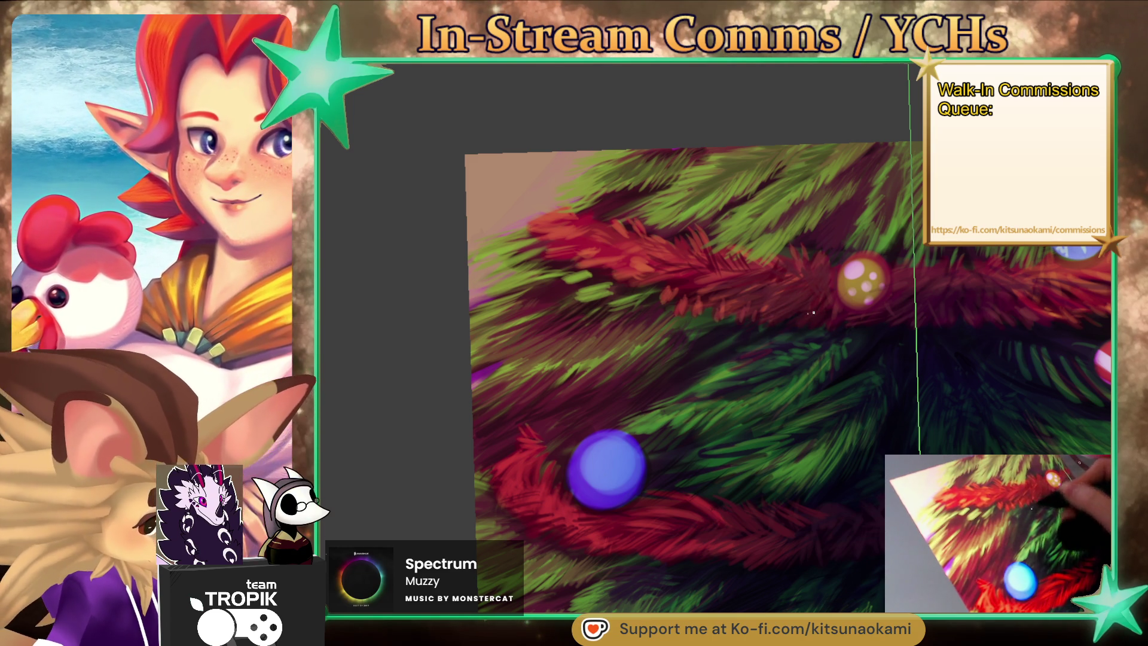
Sample maroon and green branch colours and paint over the upper garland near the gold bauble.
drag(817, 427, 852, 484)
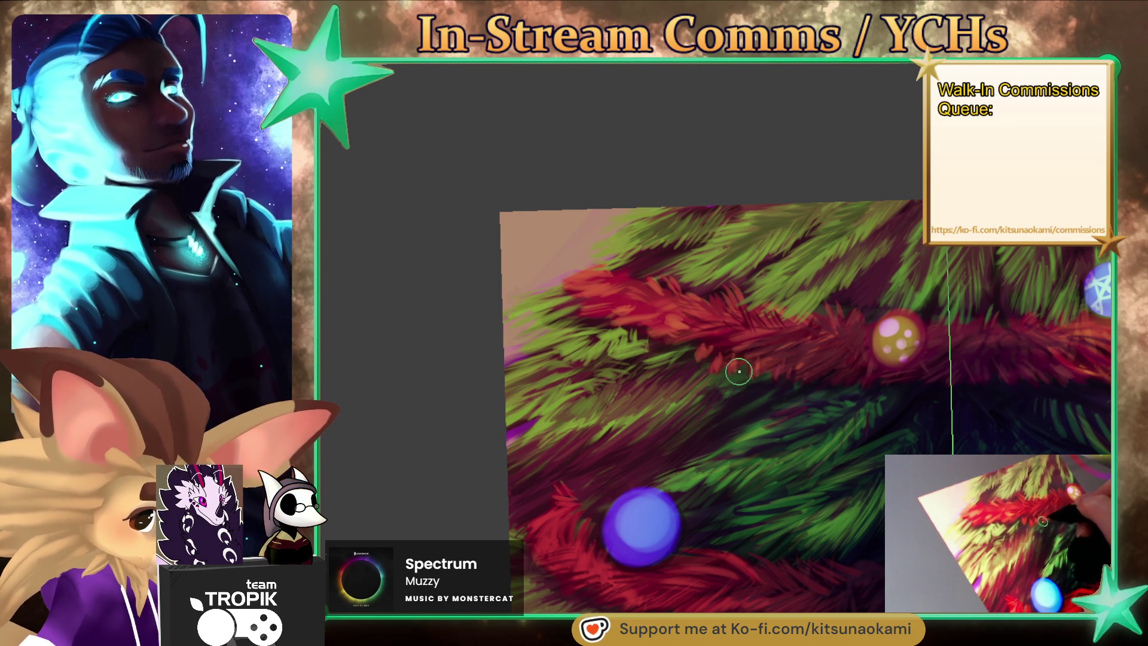
ctrl+click(706, 288)
ctrl+click(693, 282)
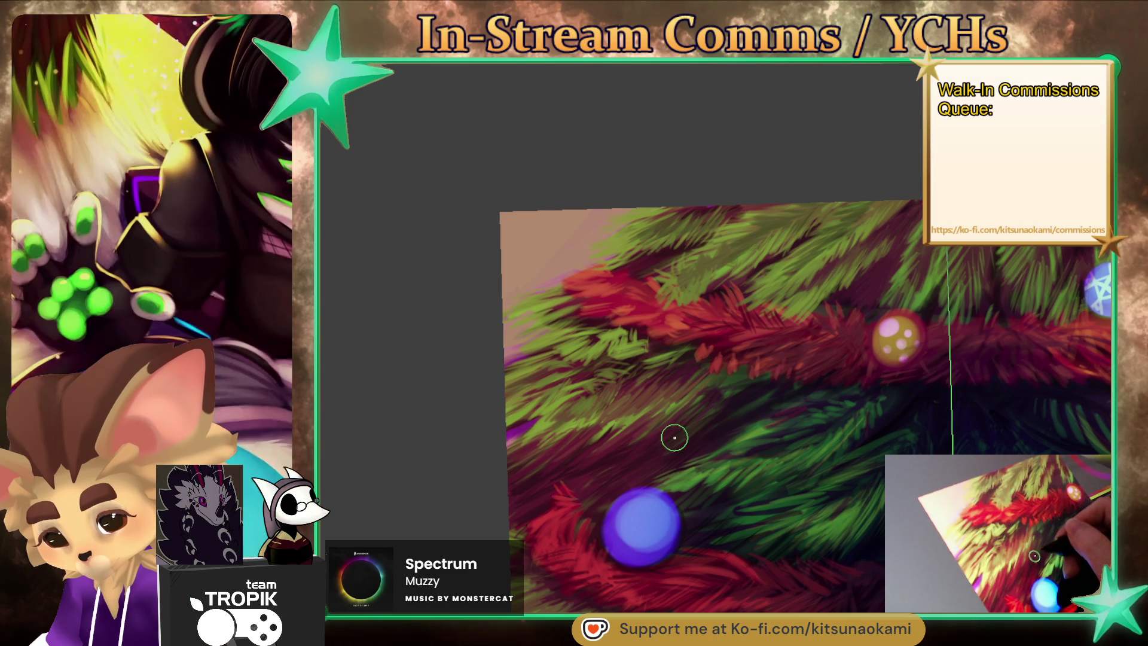
ctrl+click(540, 427)
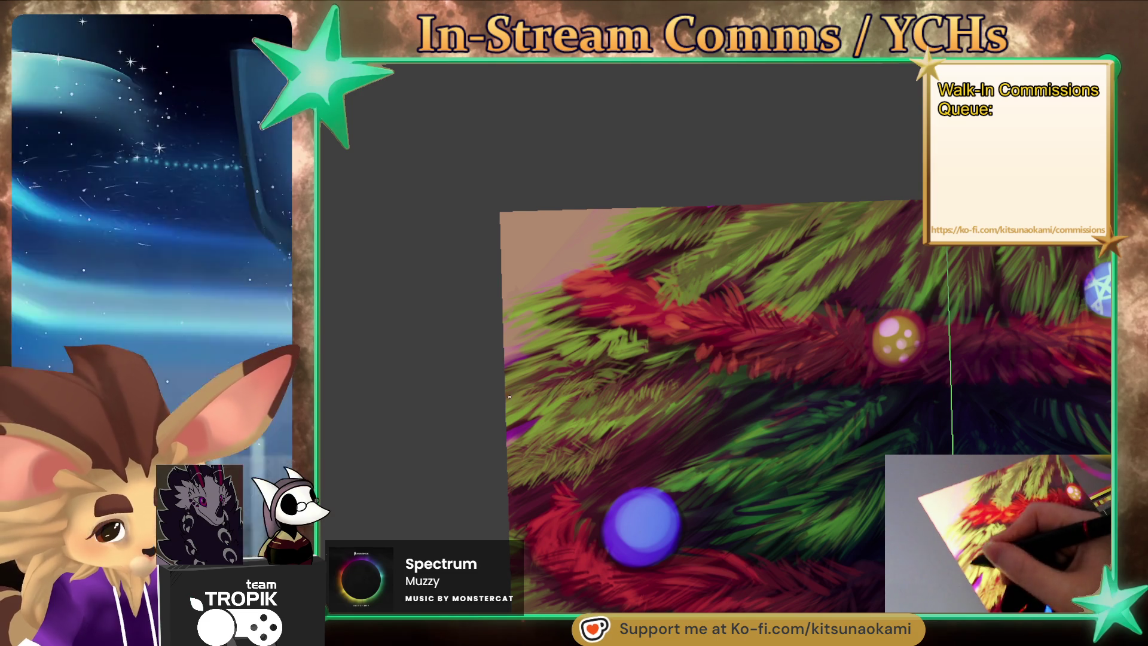
Paint fine light-green needles on the left branches above the blue bauble, then zoom out.
mouse_move(640, 440)
mouse_down()
mouse_move(580, 474)
mouse_move(586, 435)
mouse_up()
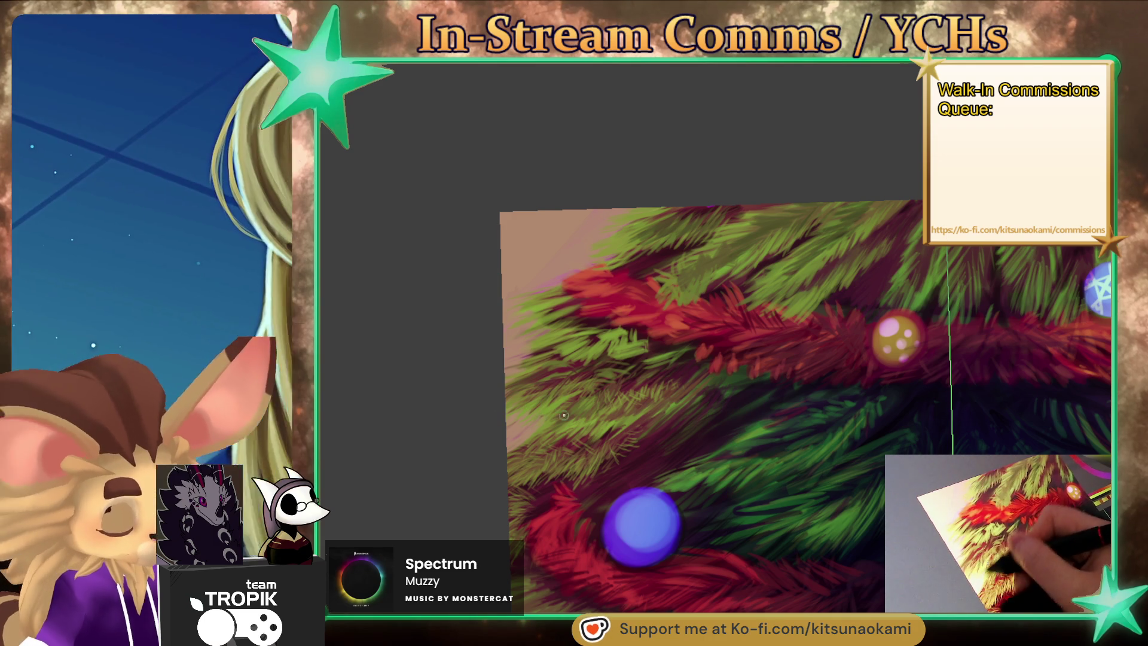
mouse_move(764, 474)
mouse_down()
mouse_move(780, 556)
mouse_move(744, 538)
mouse_up()
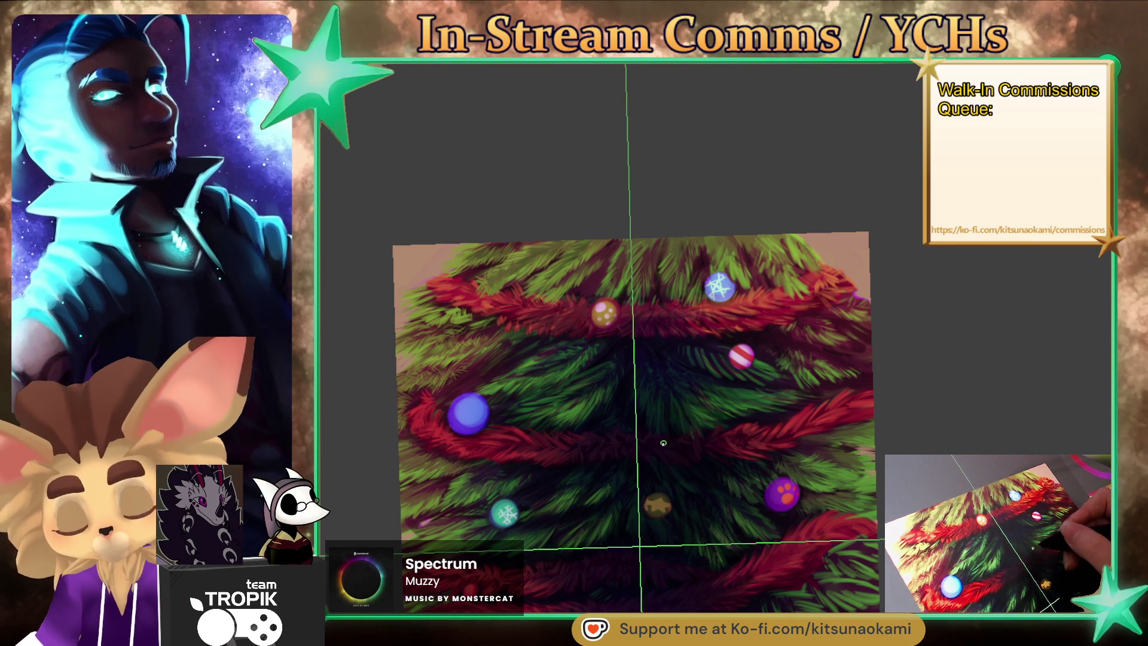
Zoom in and frame the blue bauble and teal snowflake bauble for close-up work.
key(ctrl+plus)
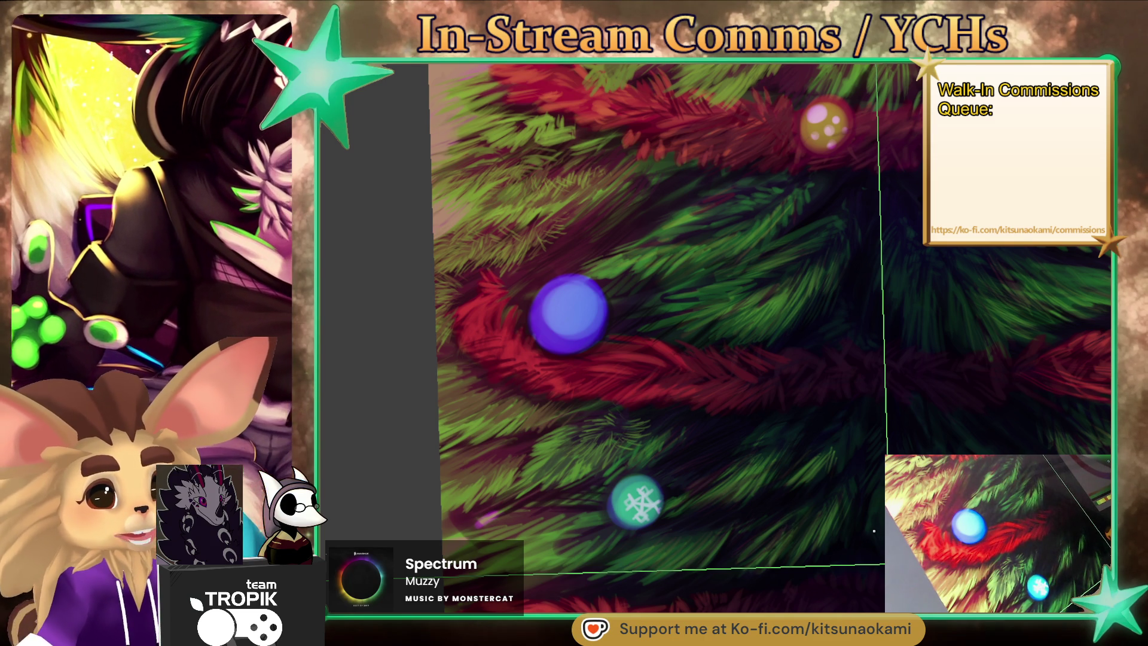
drag(644, 452, 766, 392)
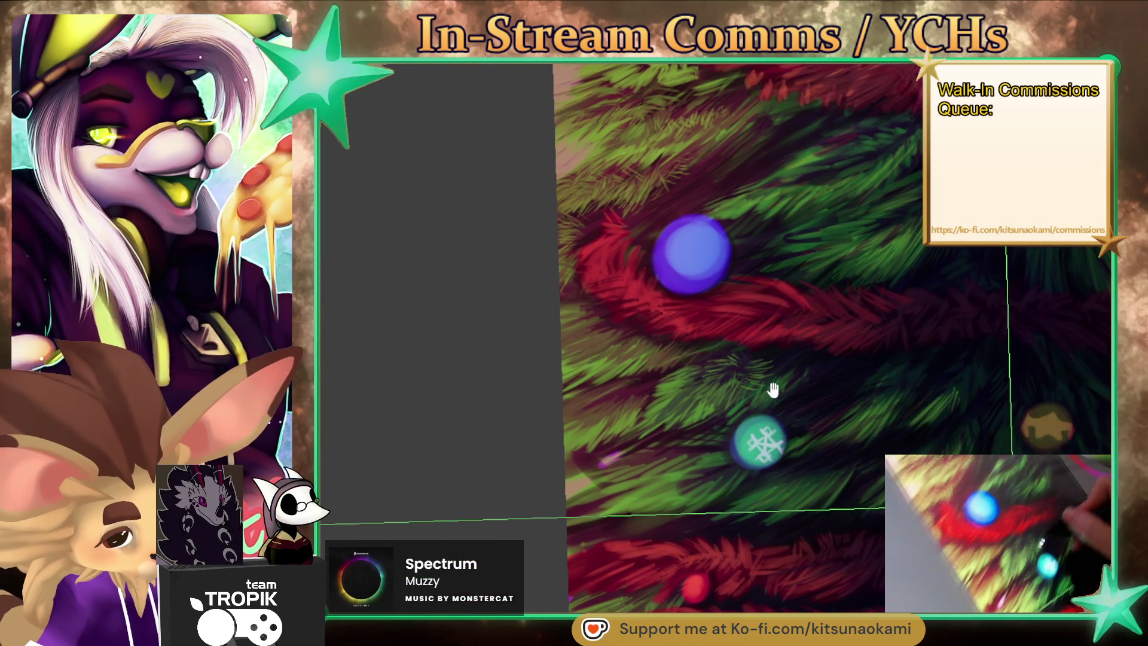
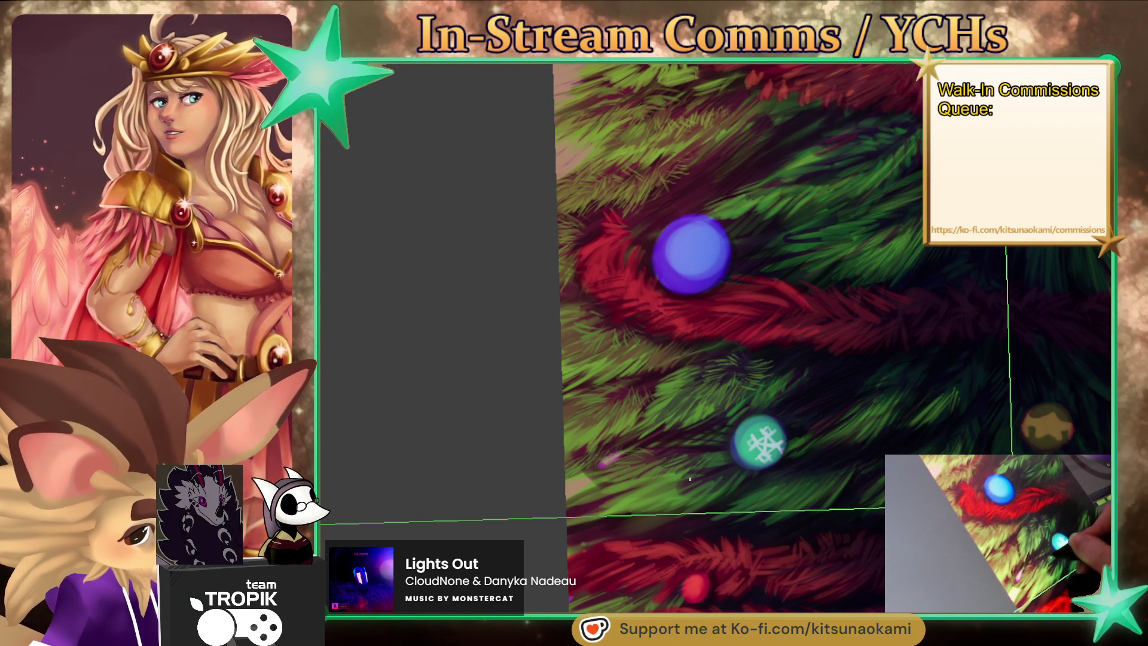
Sample a dark needle green and add finer needle strokes around the blue bauble.
drag(801, 495, 718, 513)
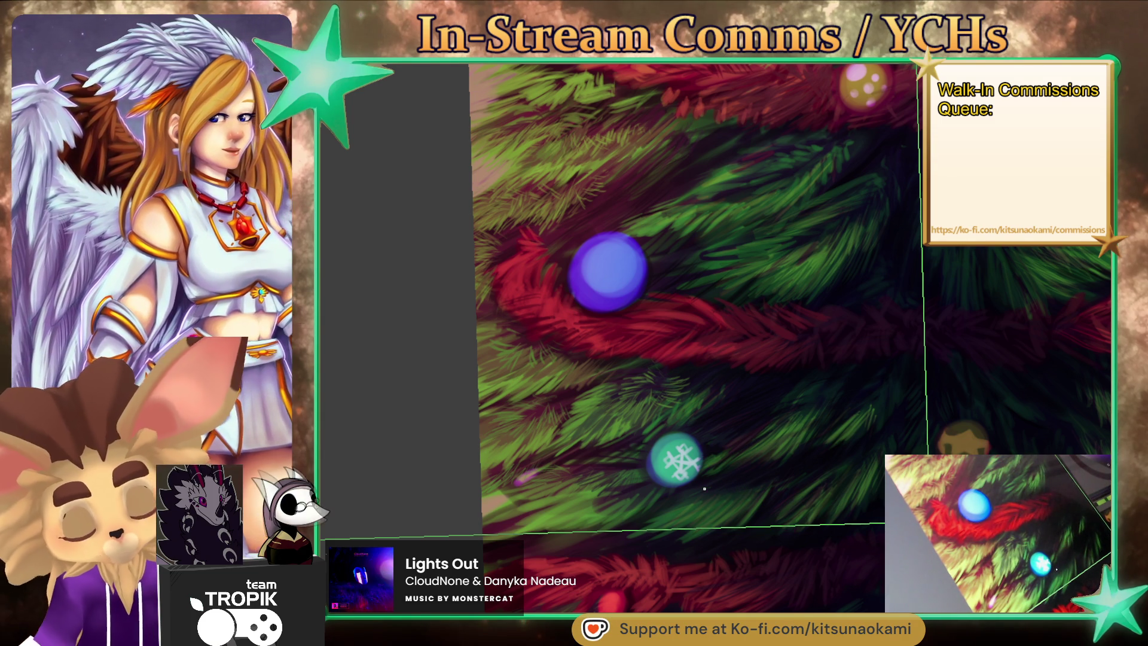
alt+click(720, 214)
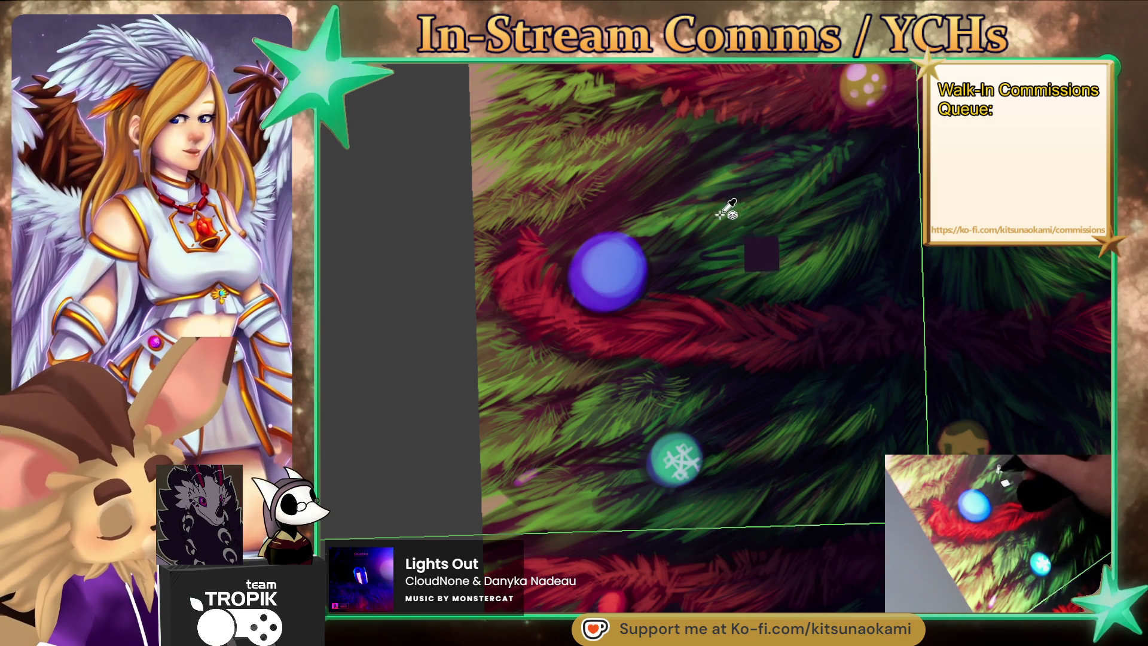
drag(676, 193, 679, 273)
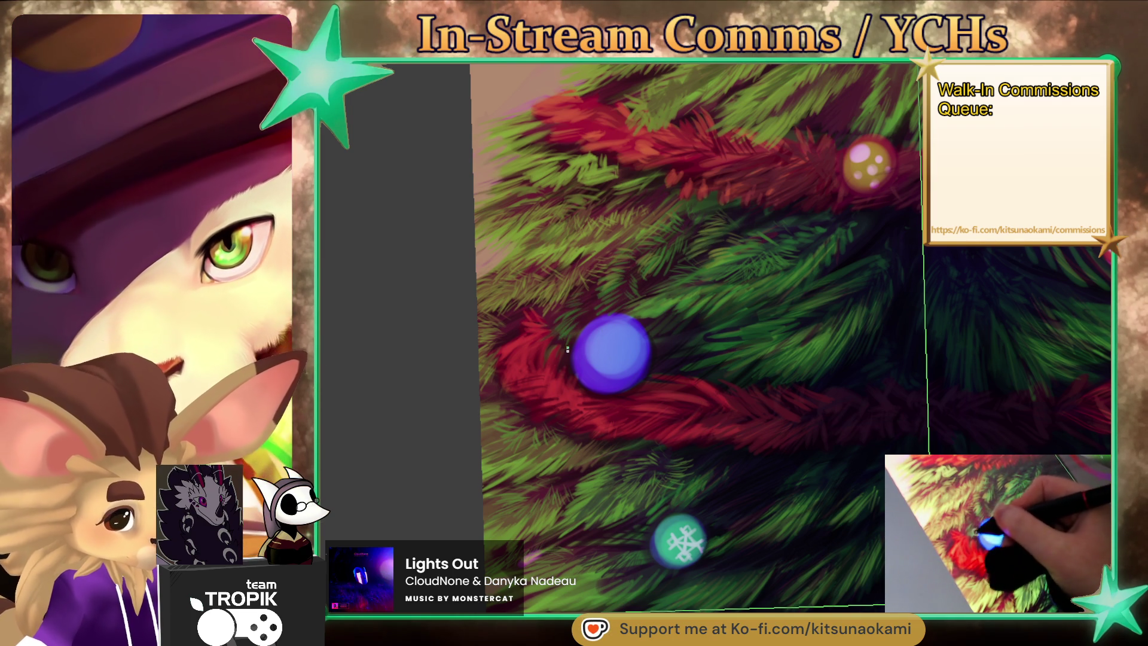
Sample the branch green and brush needles between the garlands around the gold bauble.
alt+click(668, 306)
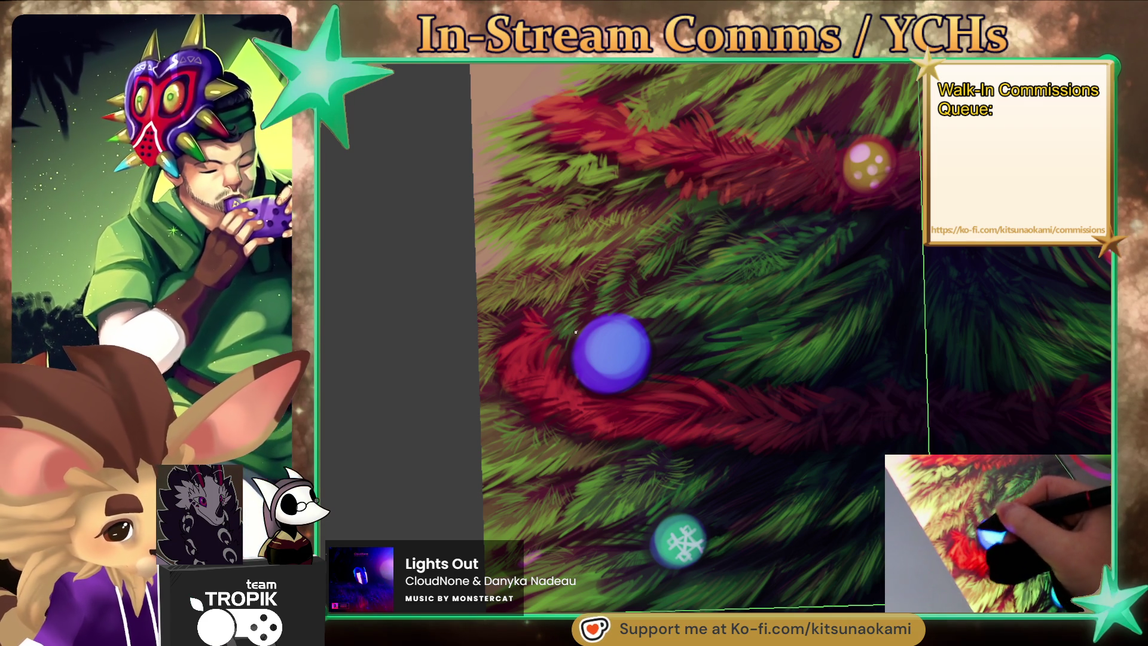
drag(592, 311, 738, 423)
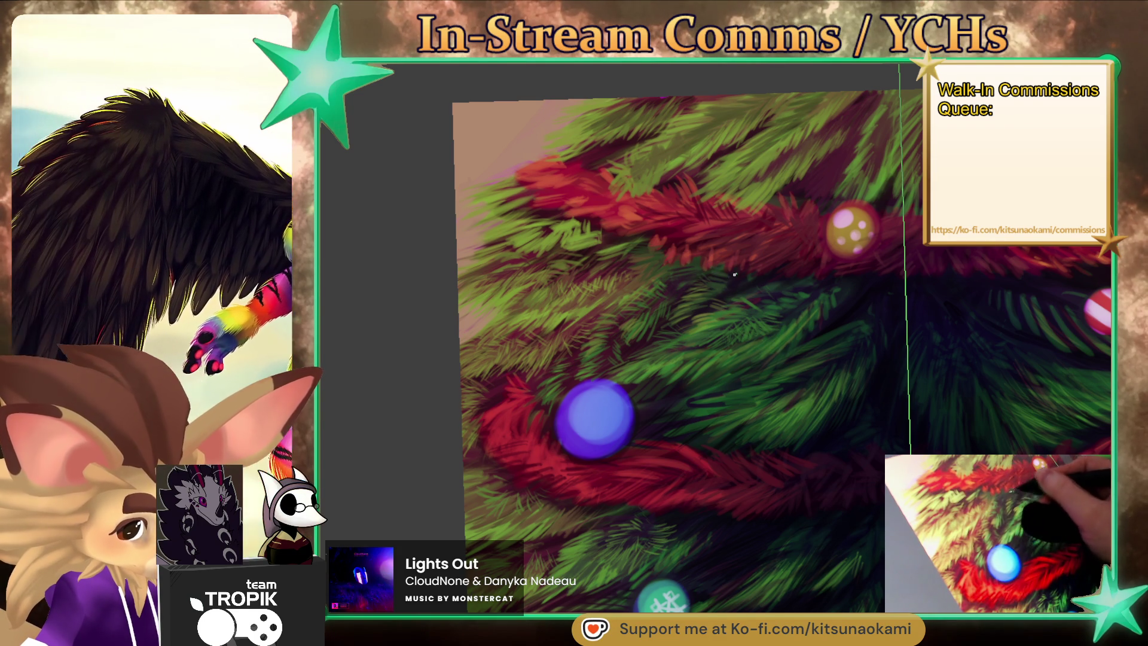
drag(769, 389, 751, 404)
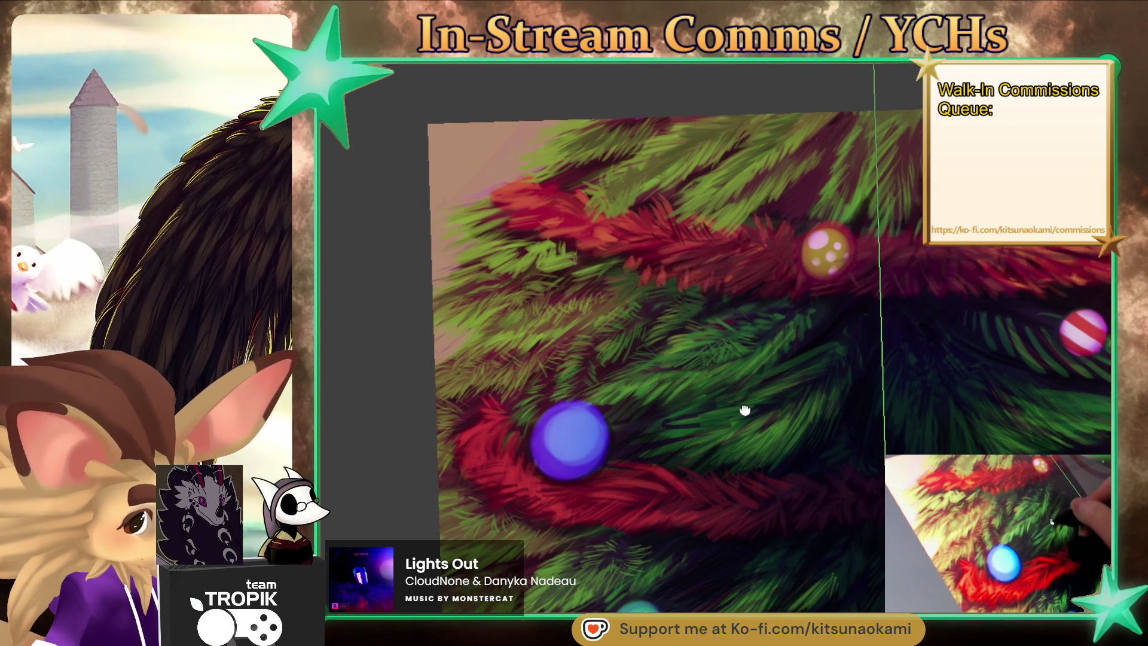
scroll(699, 472, down, 3)
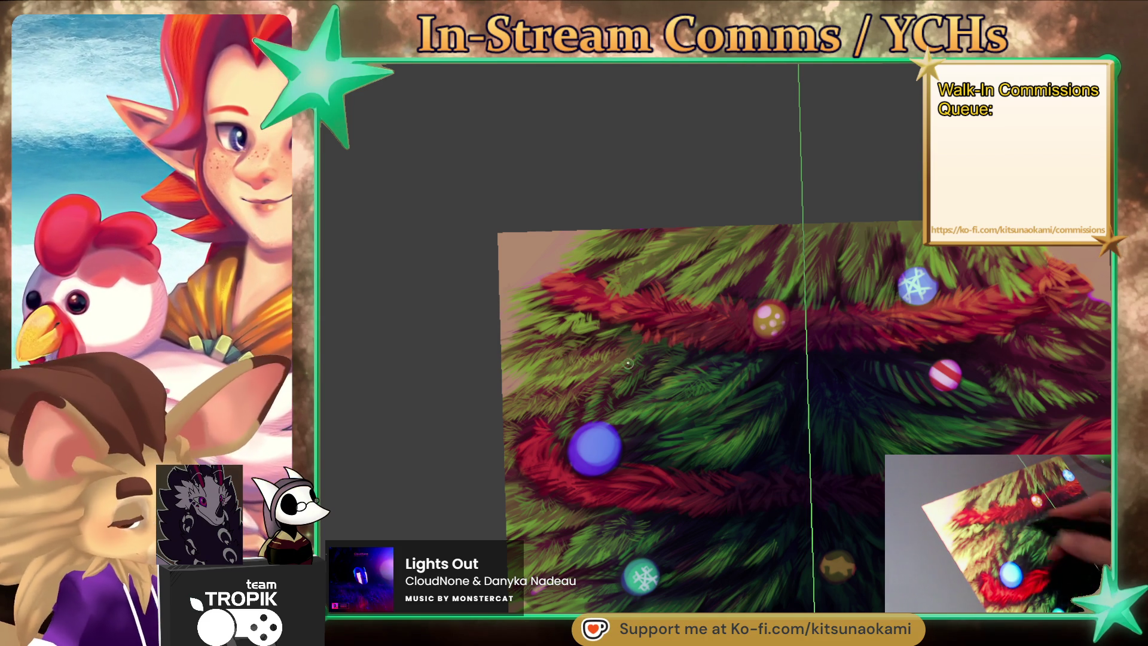
scroll(625, 382, up, 2)
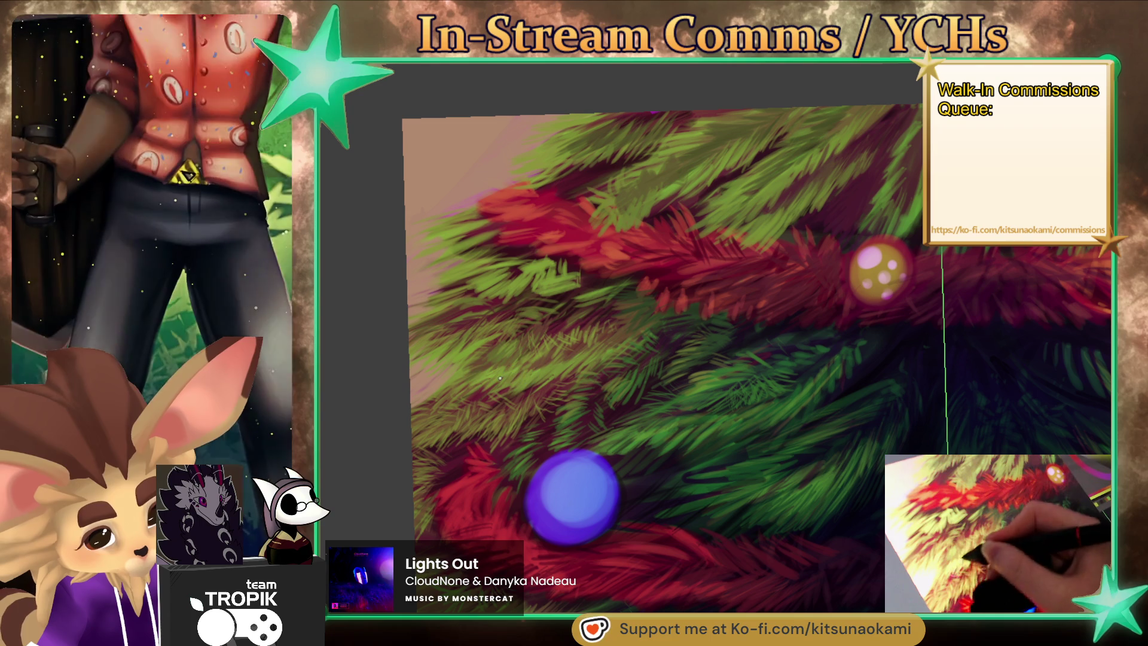
Sample a needle green, enlarge the brush with ], and layer needles above the blue bauble.
drag(668, 370, 730, 403)
ctrl+click(688, 355)
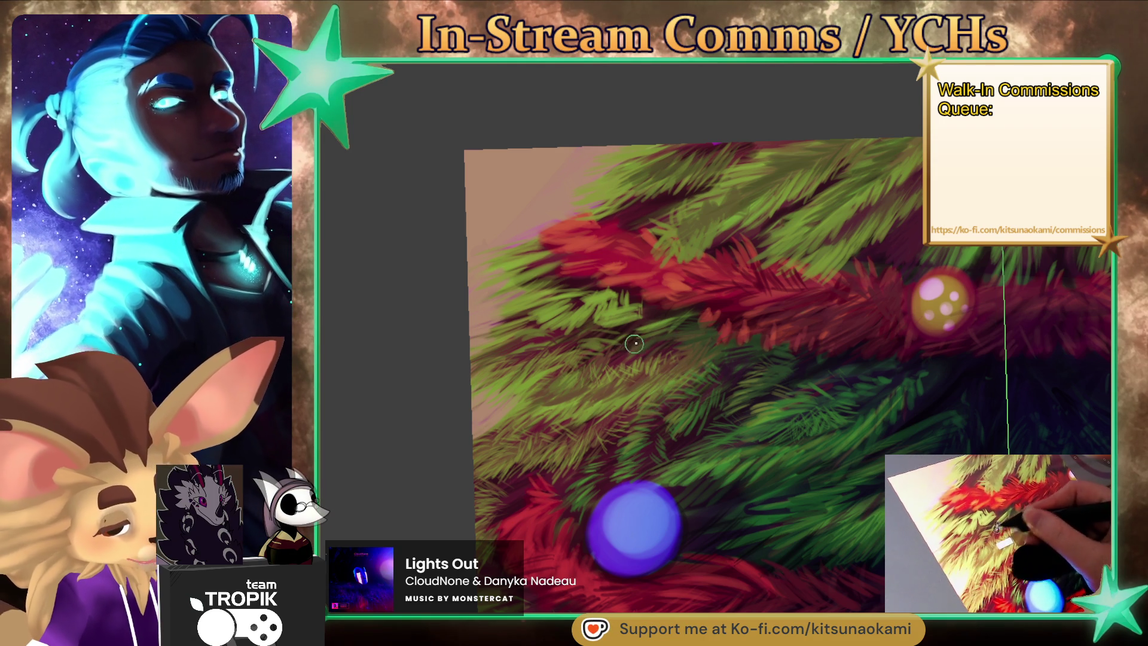
key(bracketright)
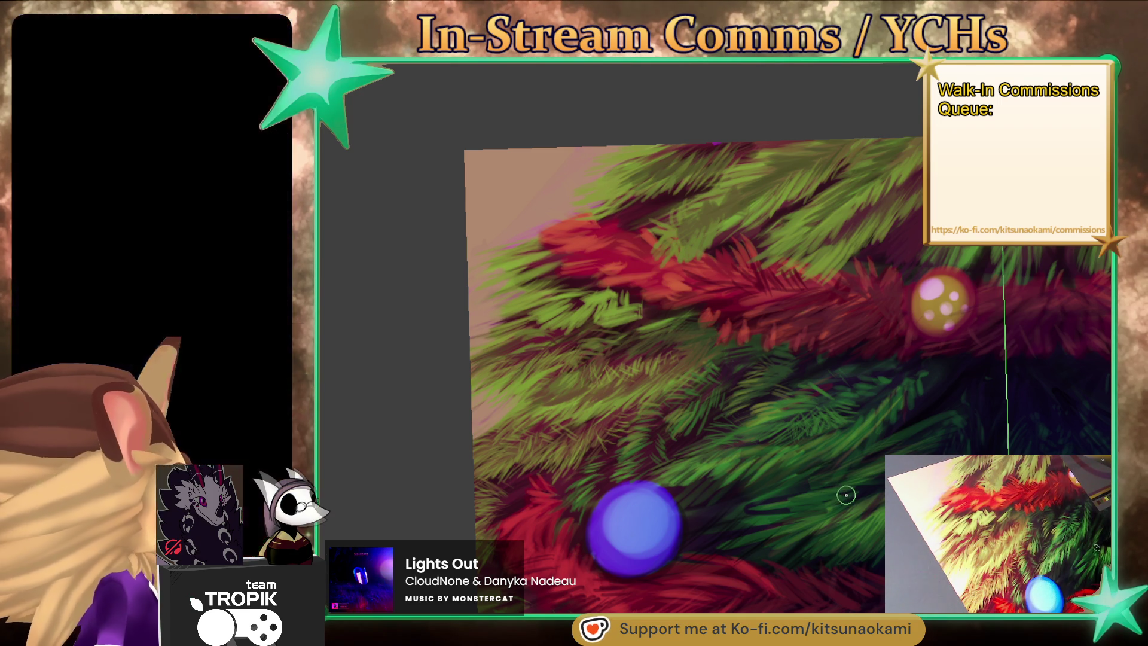
Sample dark greens from the needles and branches, framing the branches left of the gold bauble.
ctrl+click(746, 212)
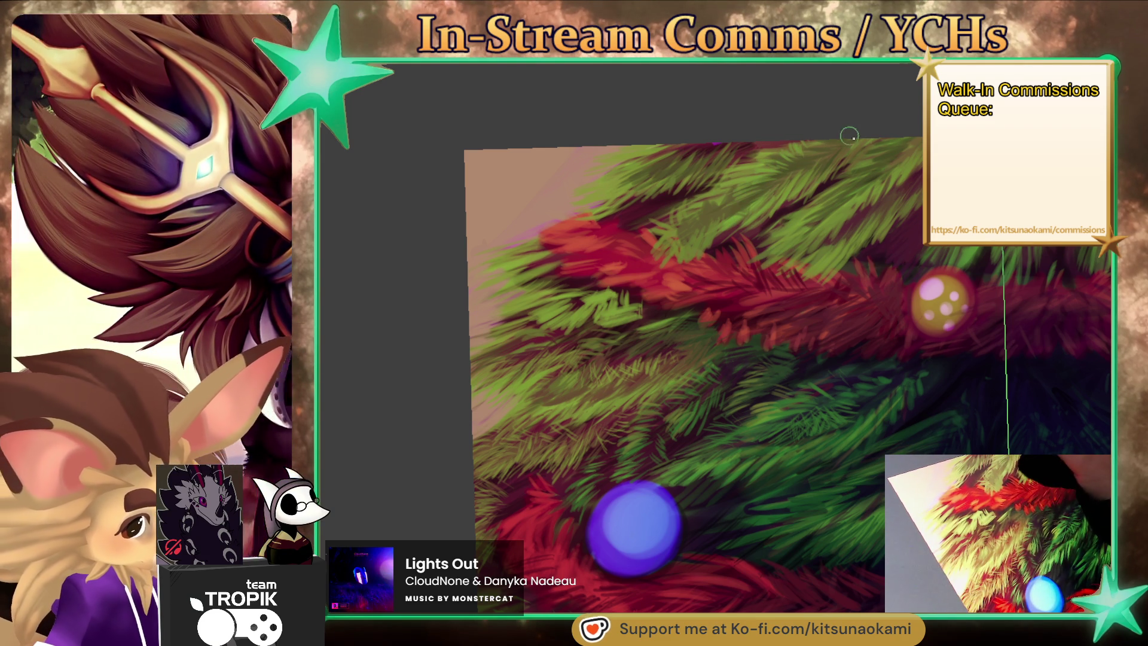
ctrl+click(840, 299)
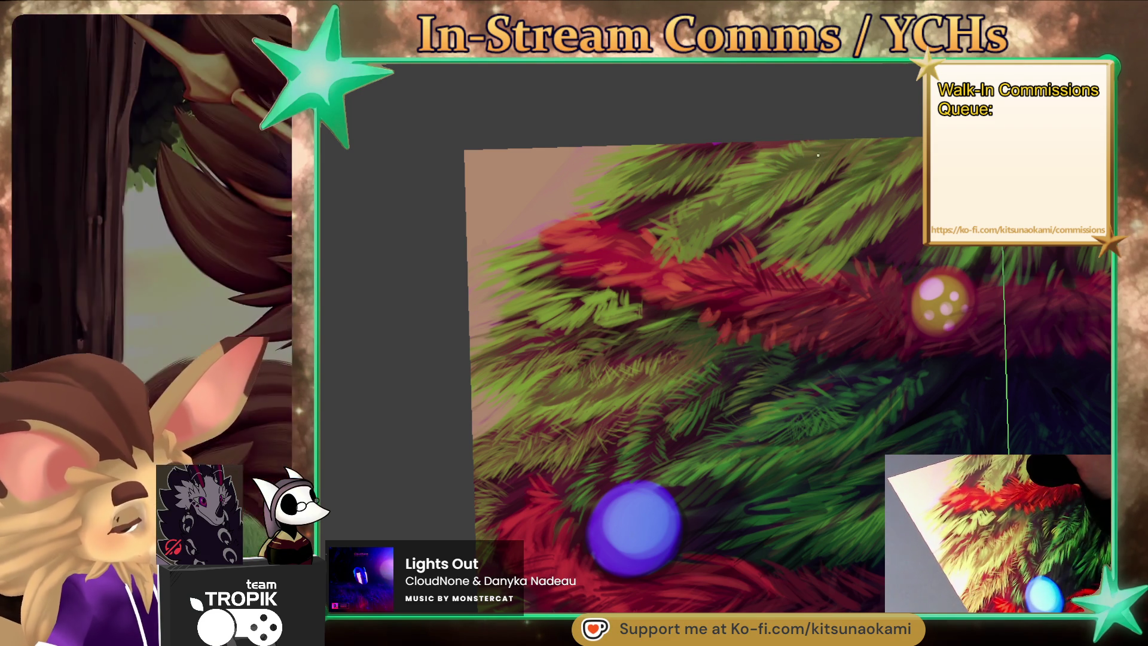
ctrl+click(830, 149)
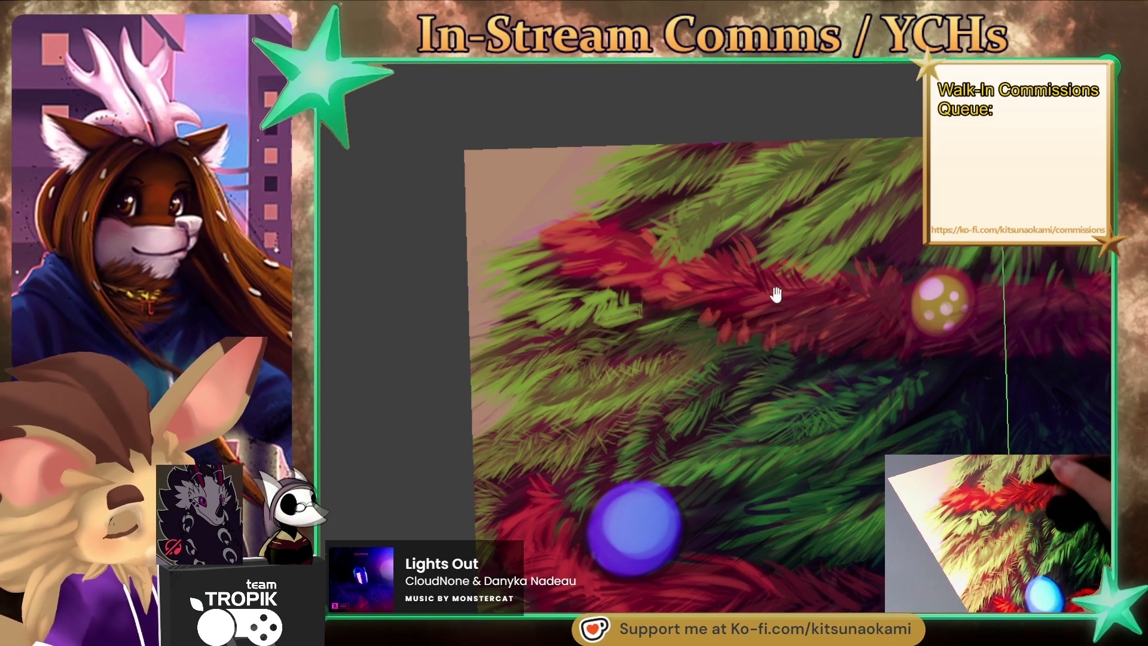
drag(776, 287, 725, 357)
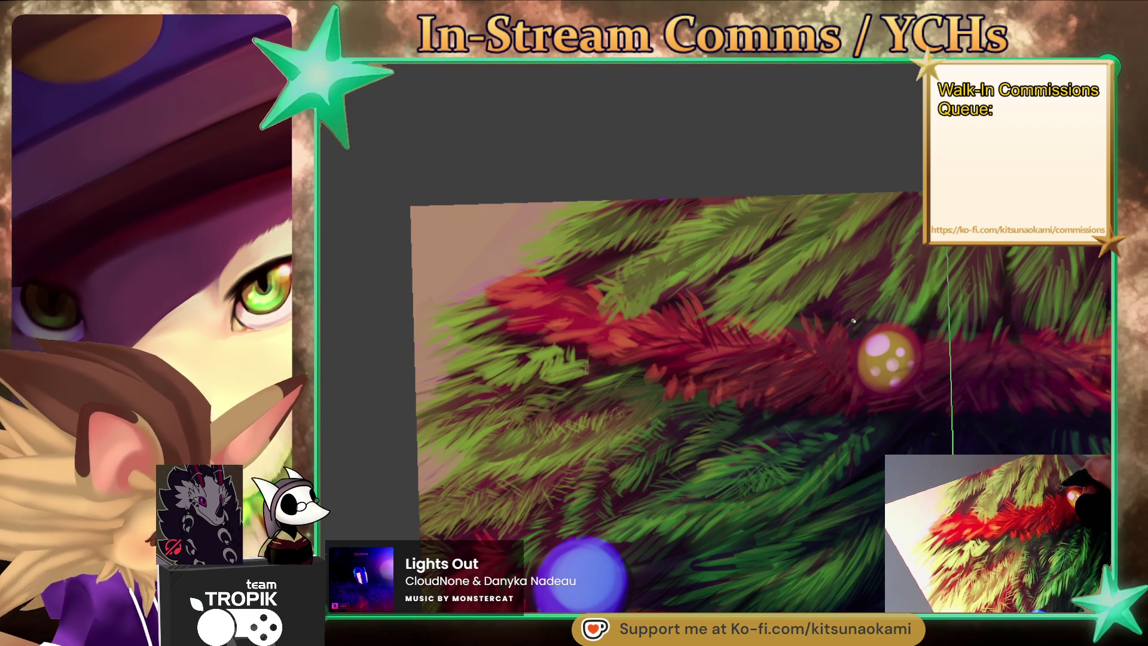
scroll(871, 282, down, 5)
scroll(769, 295, up, 5)
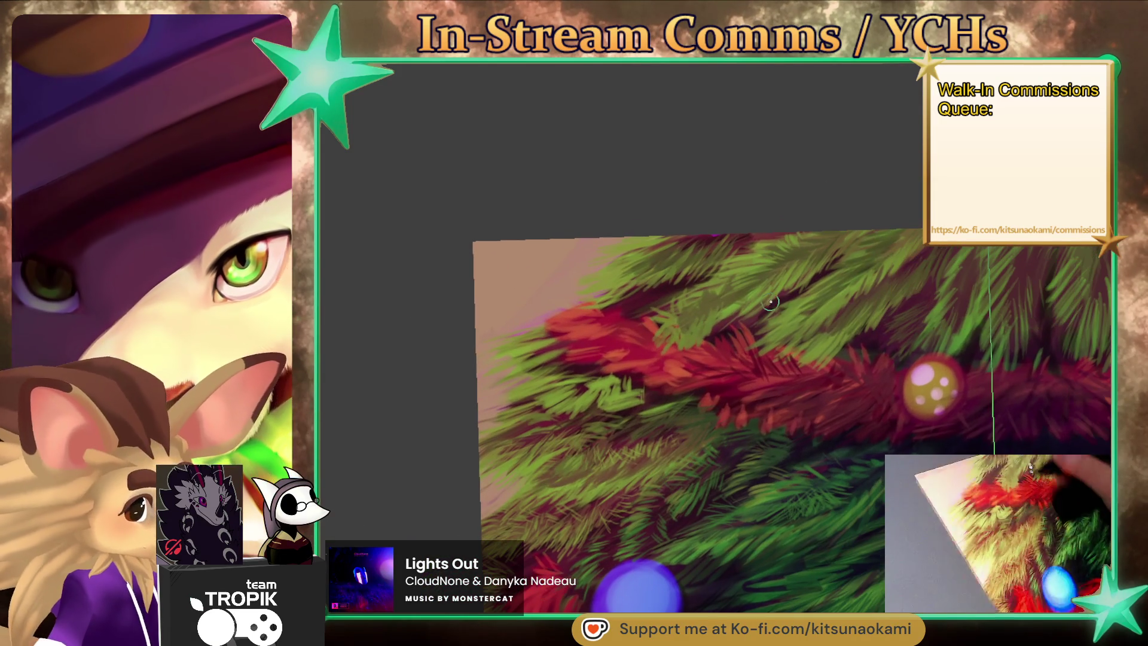
Paint olive needles along the upper garland, then sample the garland's dark red and zoom out.
ctrl+click(730, 306)
drag(712, 317, 679, 327)
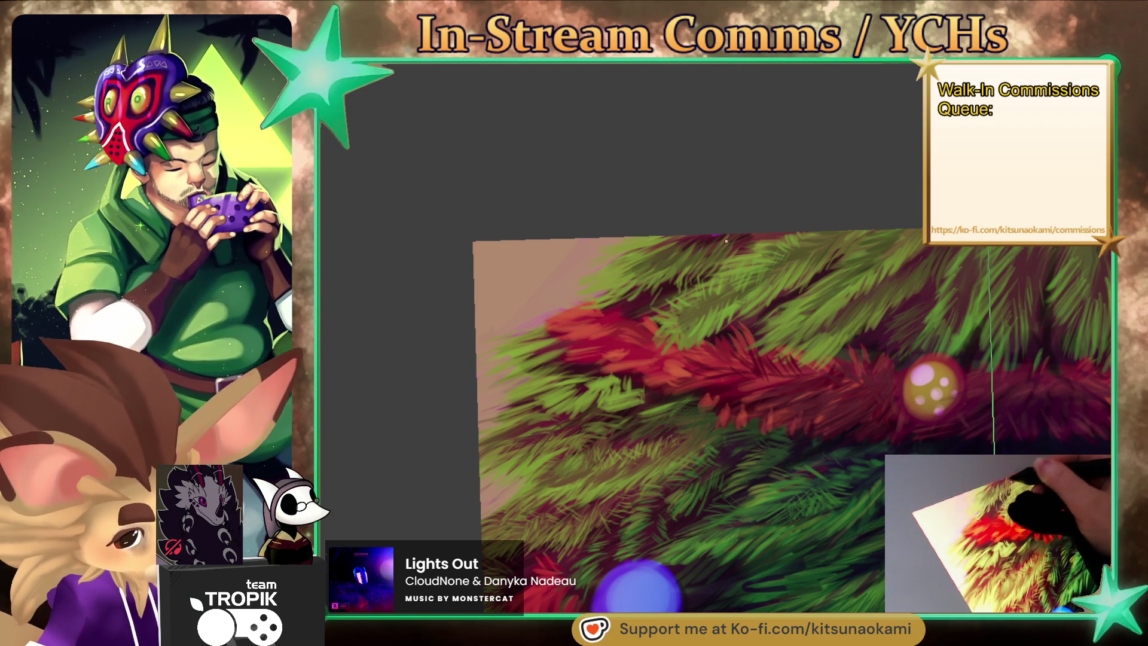
drag(705, 448, 730, 456)
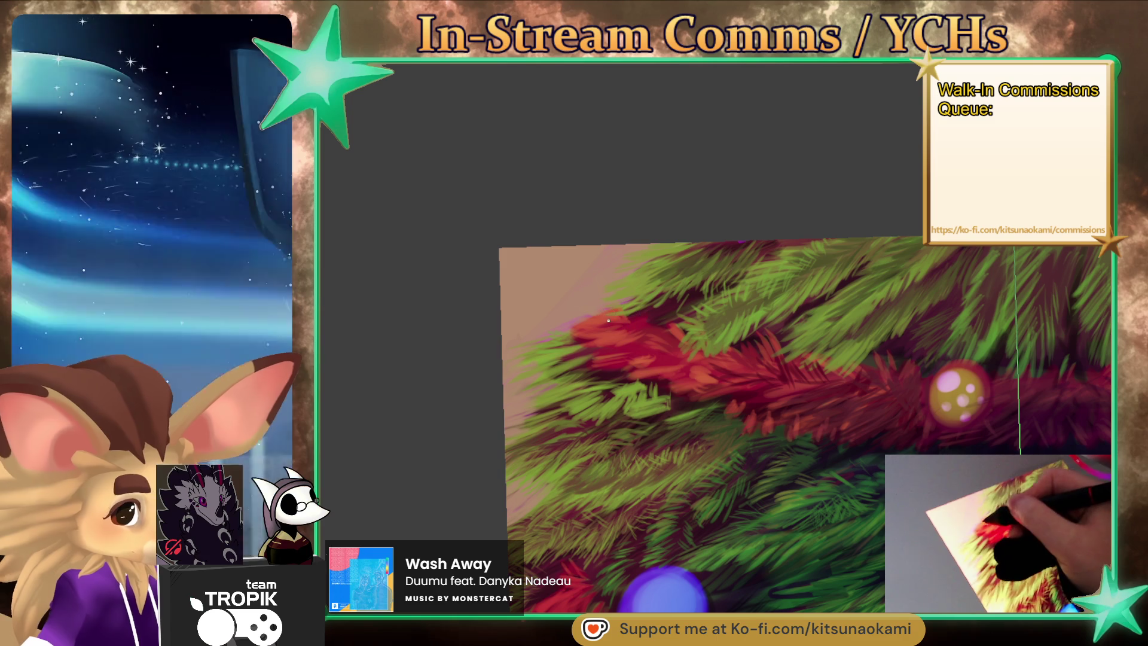
ctrl+click(615, 343)
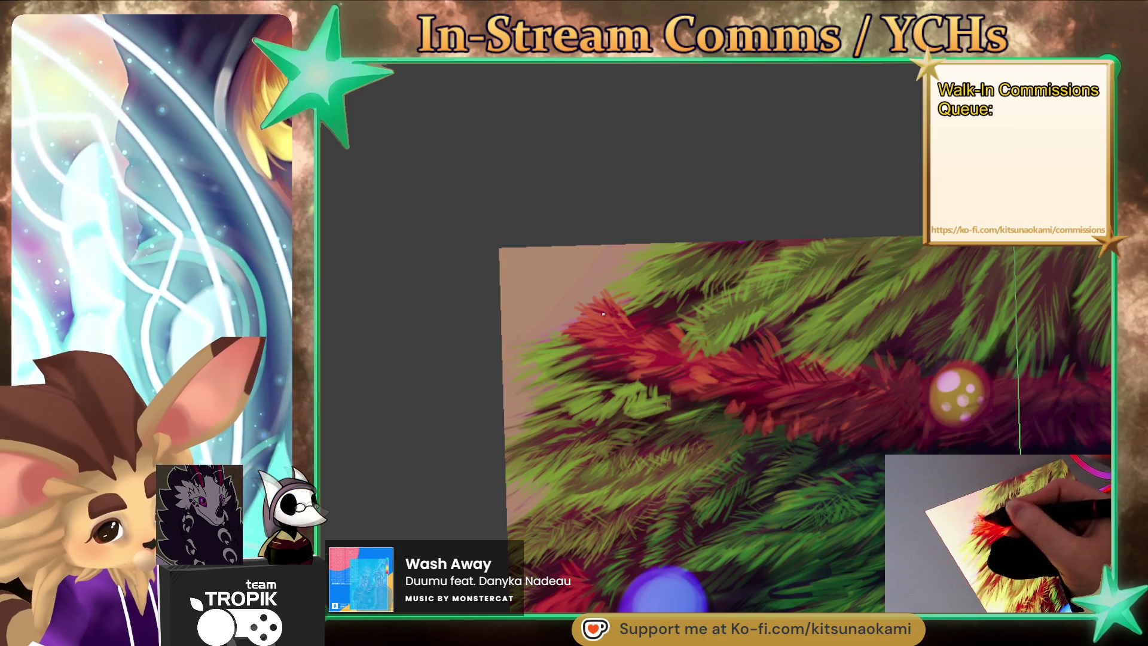
drag(607, 300, 828, 473)
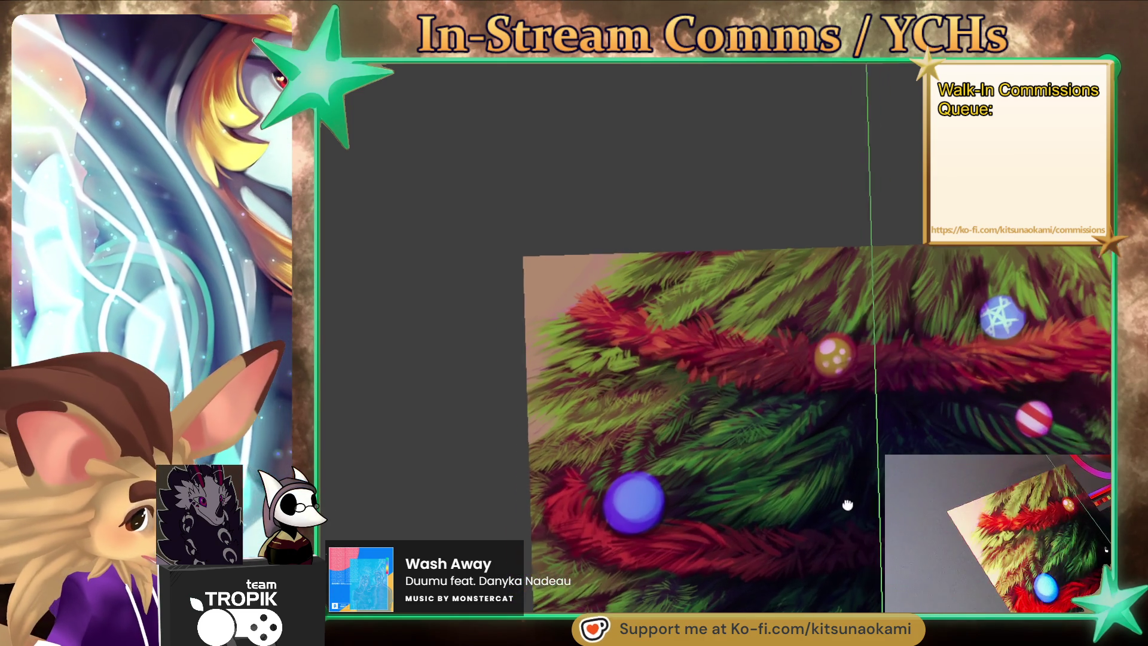
scroll(627, 325, up, 3)
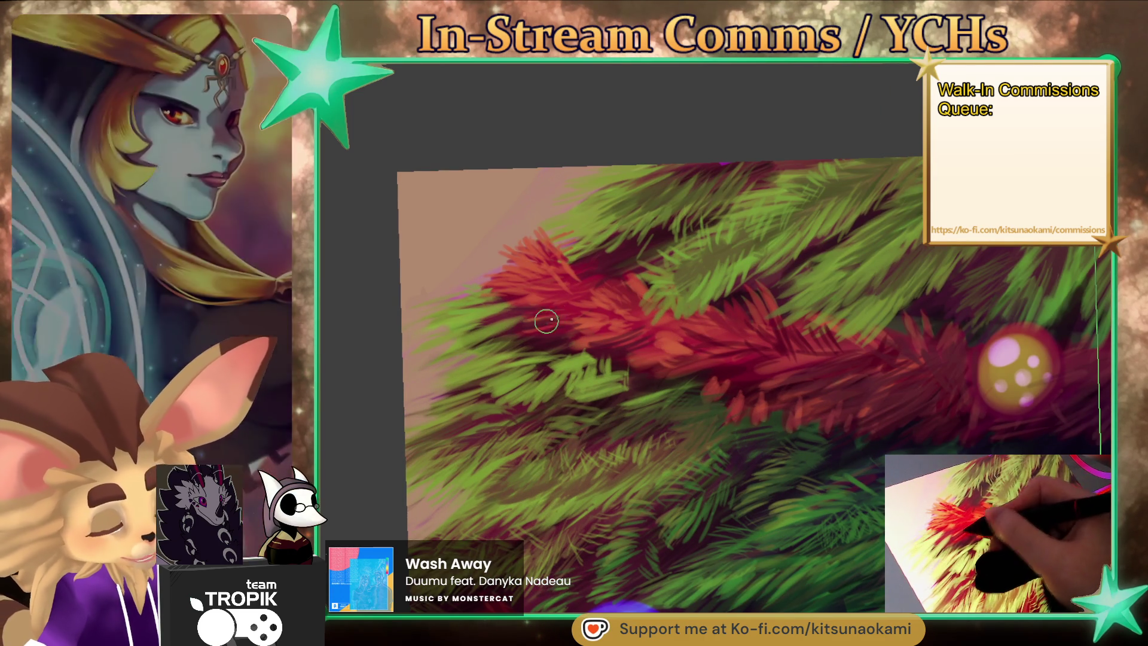
Paint red-orange tinsel strokes and resample dark reds to thicken the garland beside the gold bauble.
drag(730, 365, 677, 340)
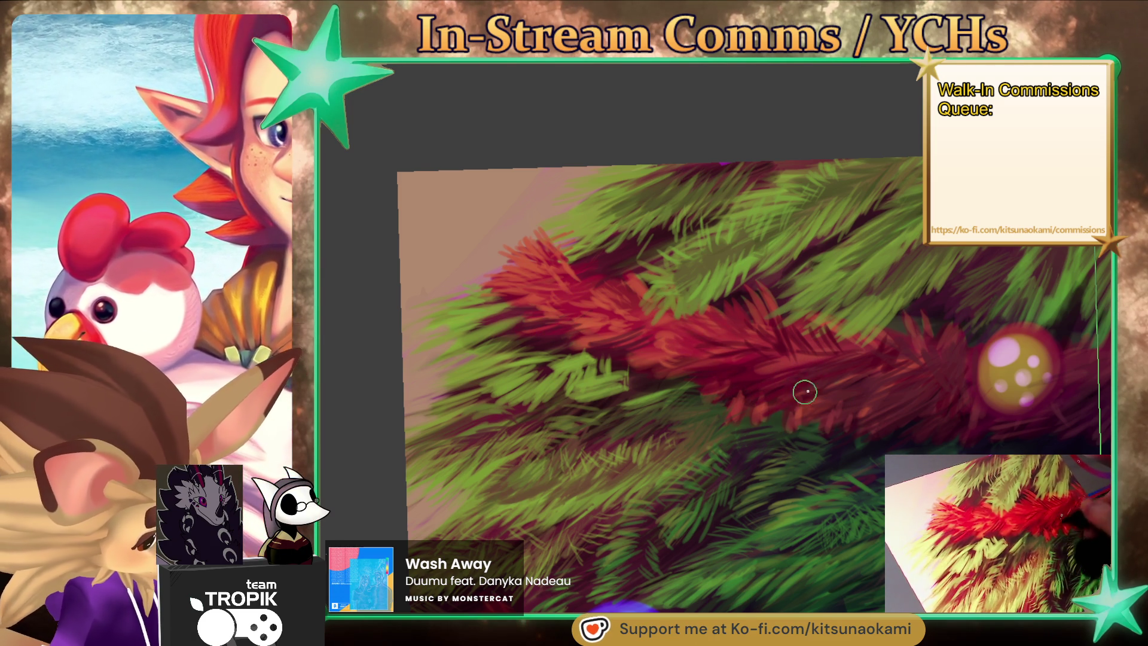
drag(858, 418, 826, 479)
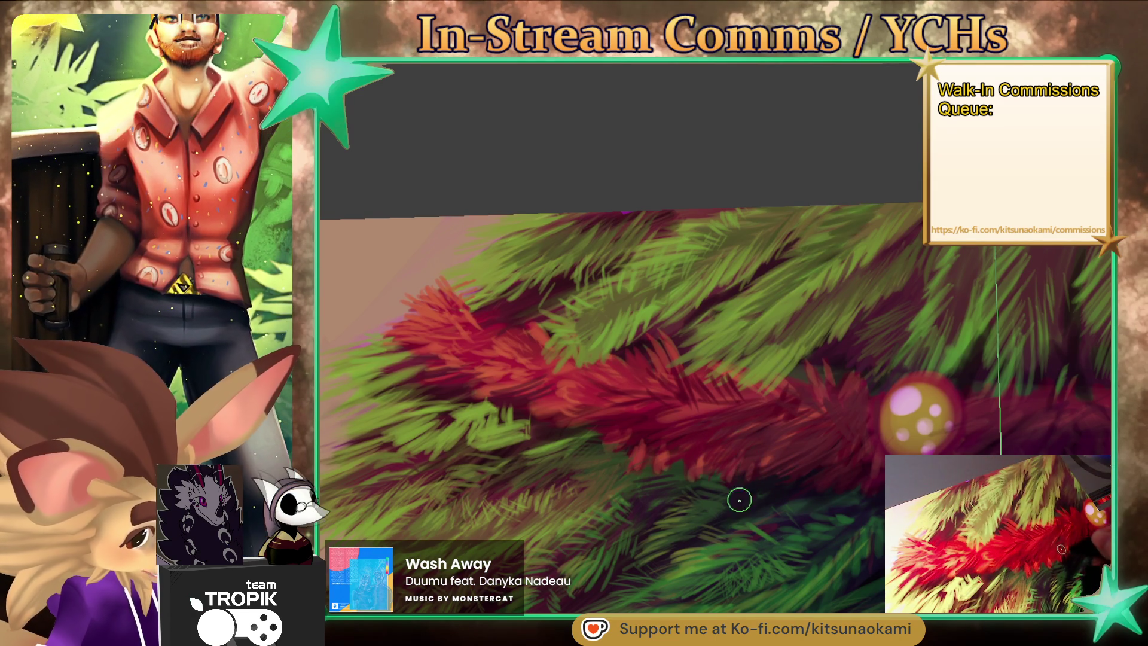
alt+click(804, 473)
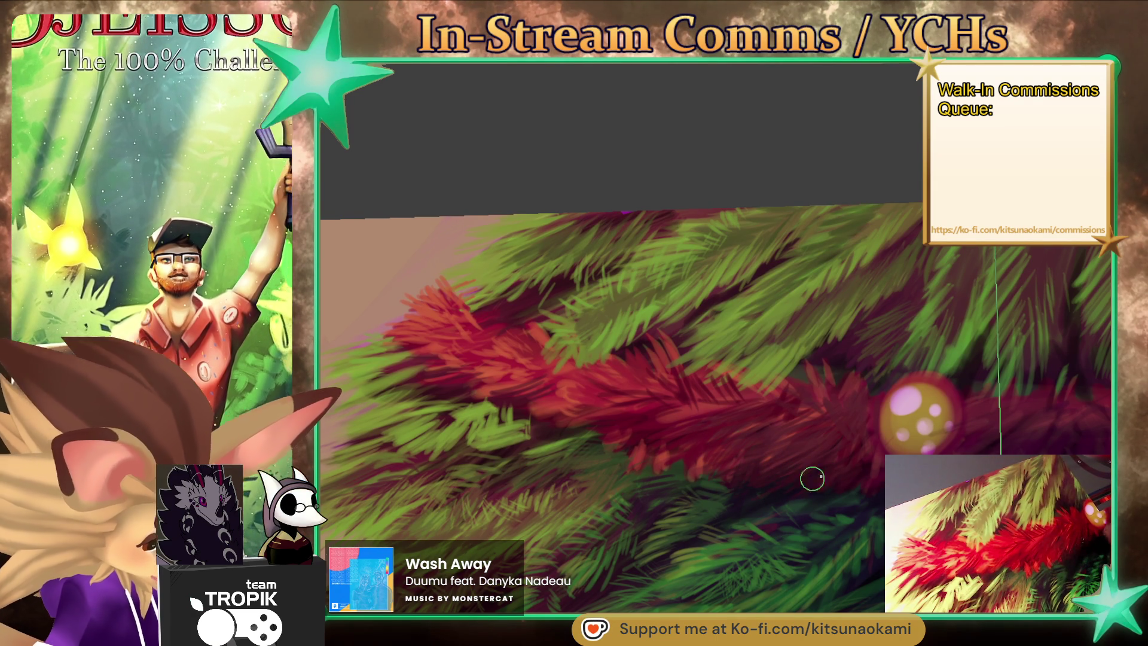
alt+click(825, 410)
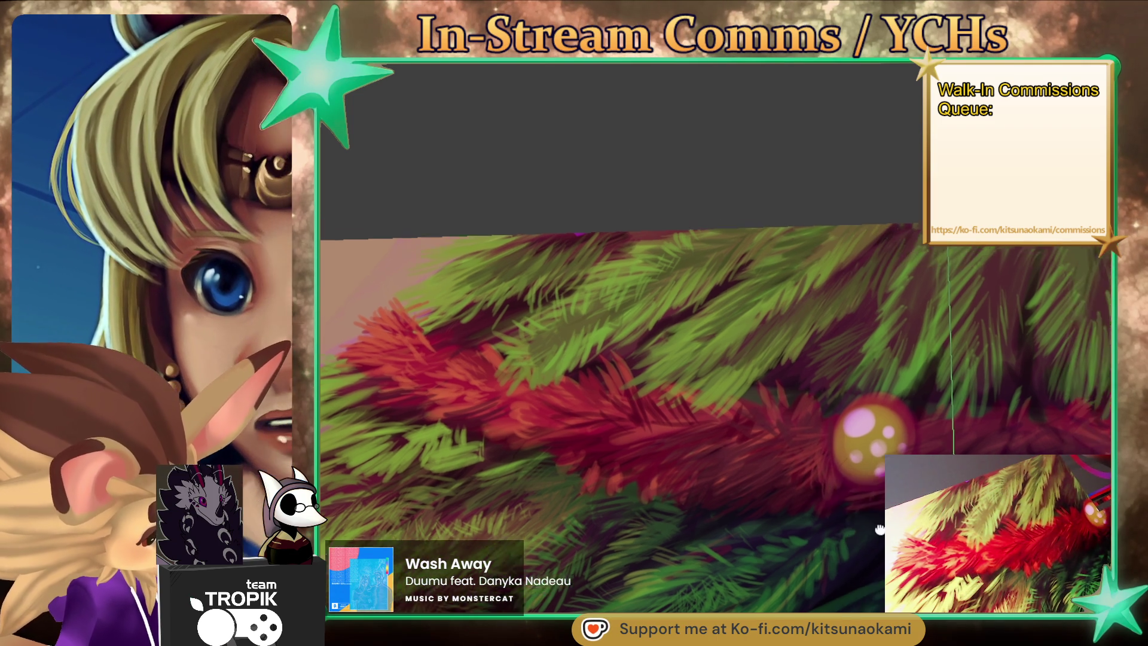
drag(878, 472, 836, 460)
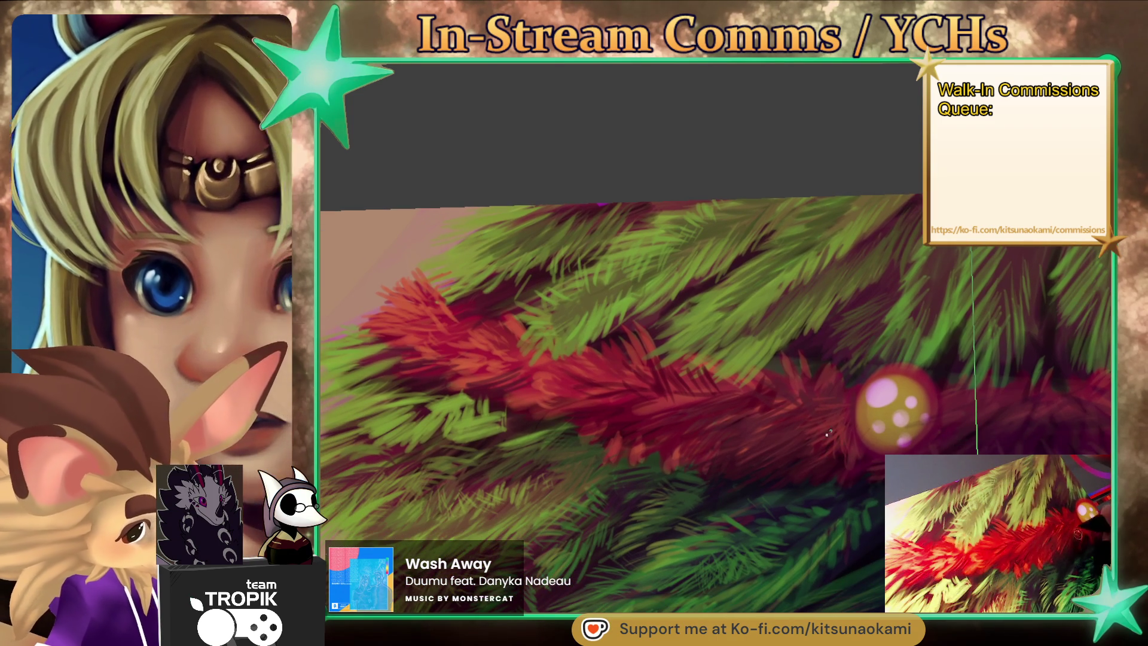
drag(830, 405, 779, 421)
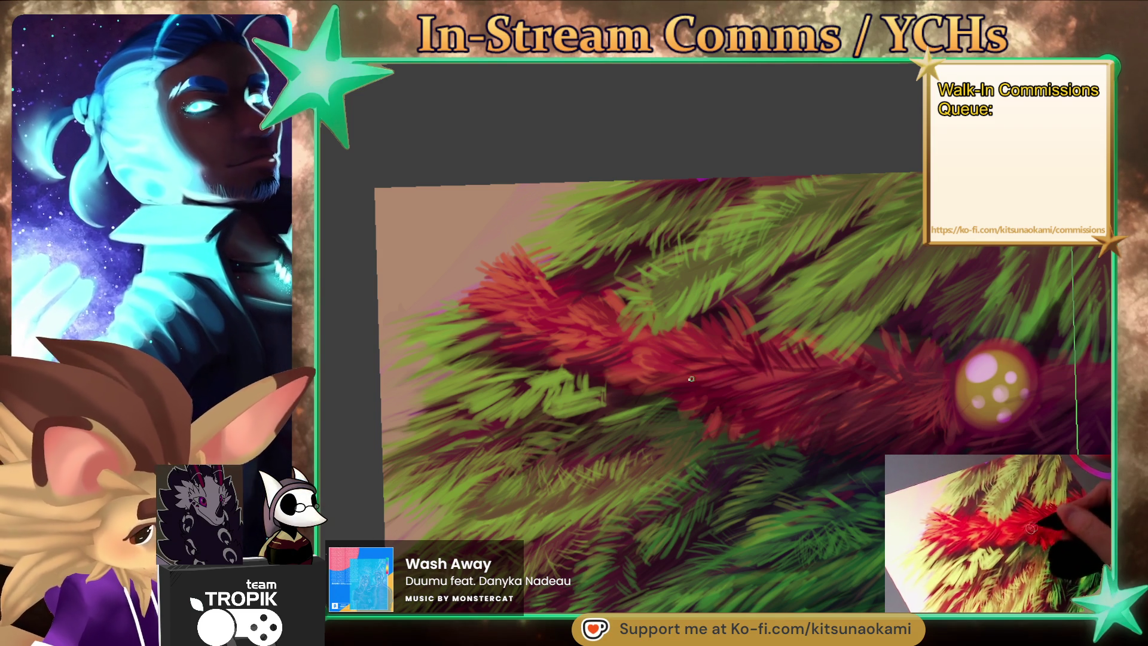
scroll(758, 431, down, 3)
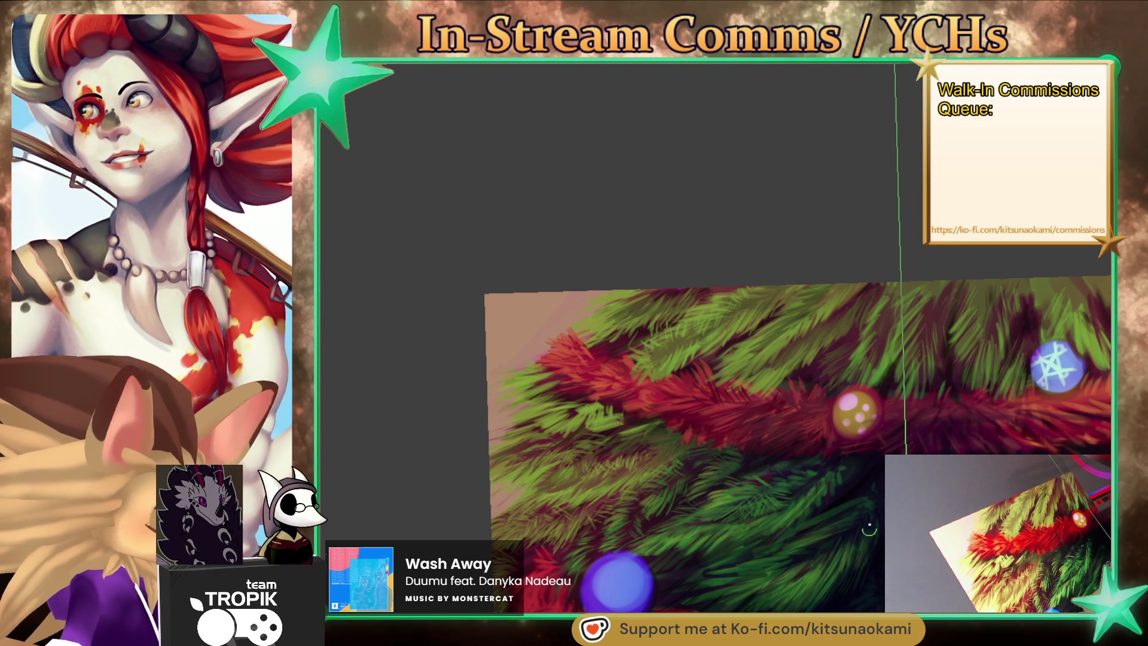
scroll(789, 351, up, 2)
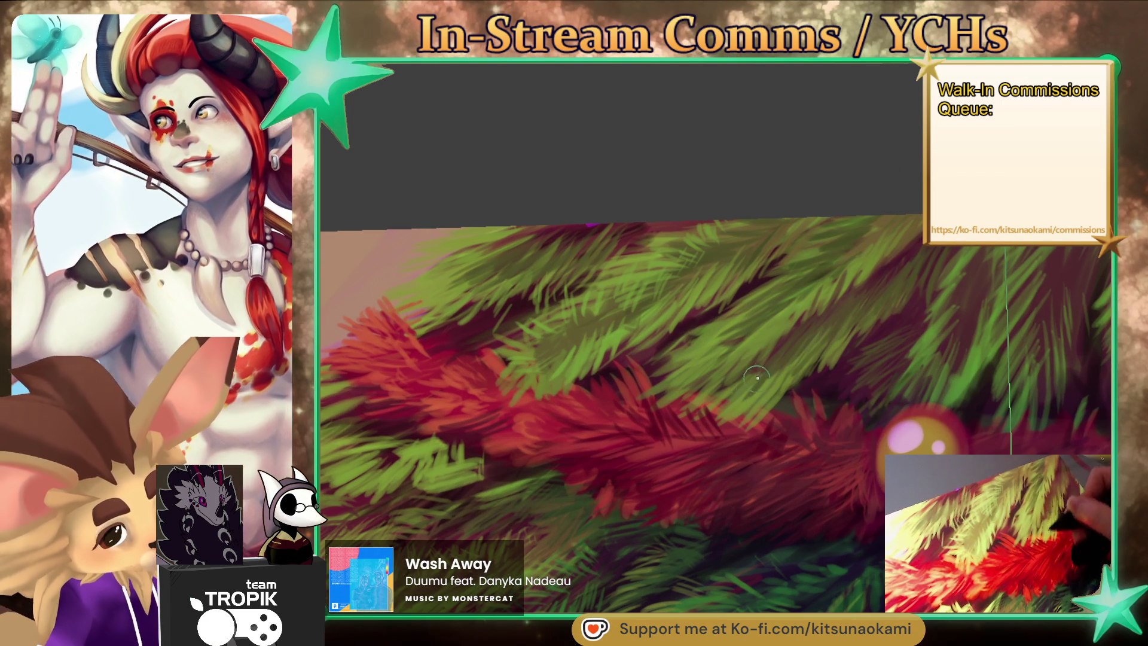
Sample a garland colour and work layered needle and tinsel strokes around the gold spotted bauble.
ctrl+click(751, 399)
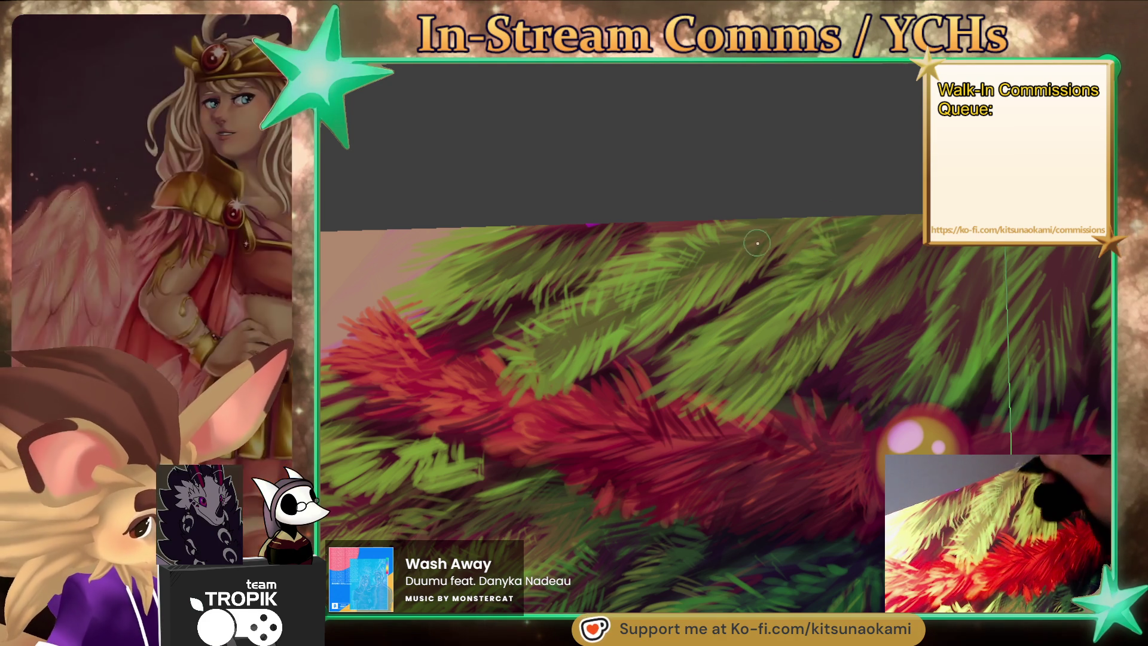
drag(755, 247, 760, 326)
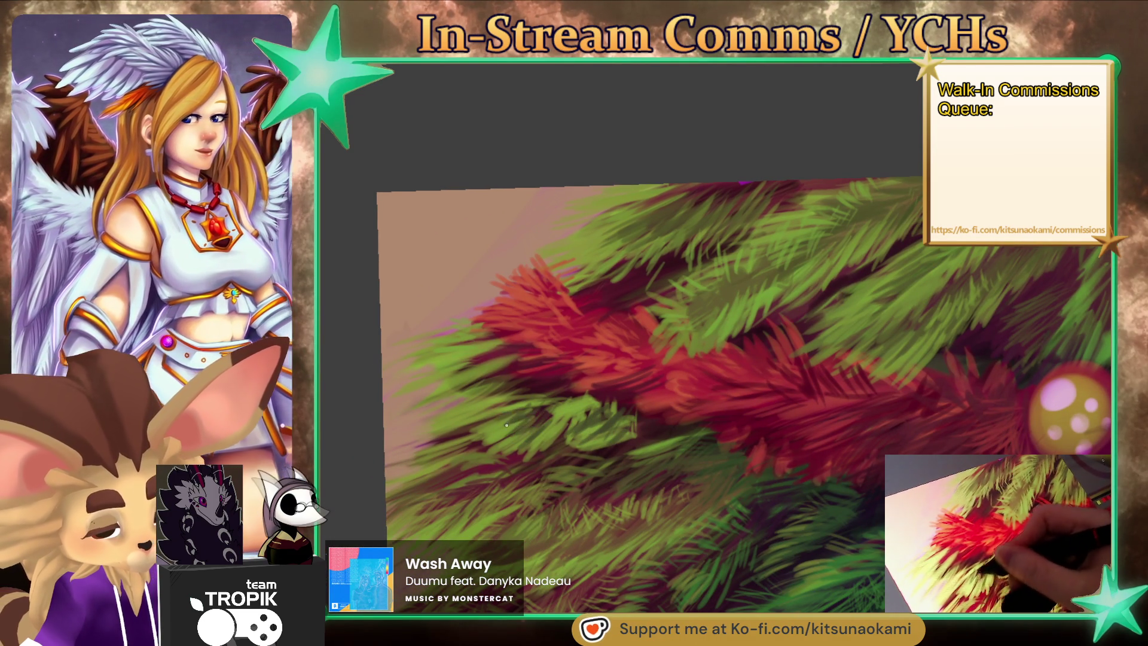
drag(507, 393, 652, 479)
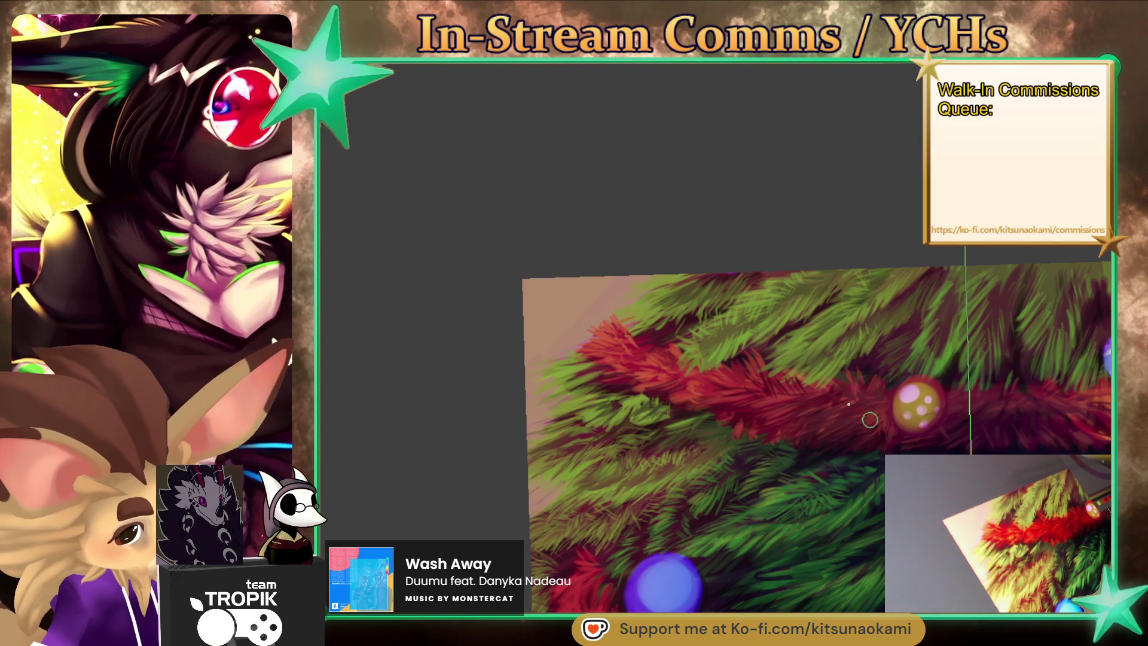
click(709, 358)
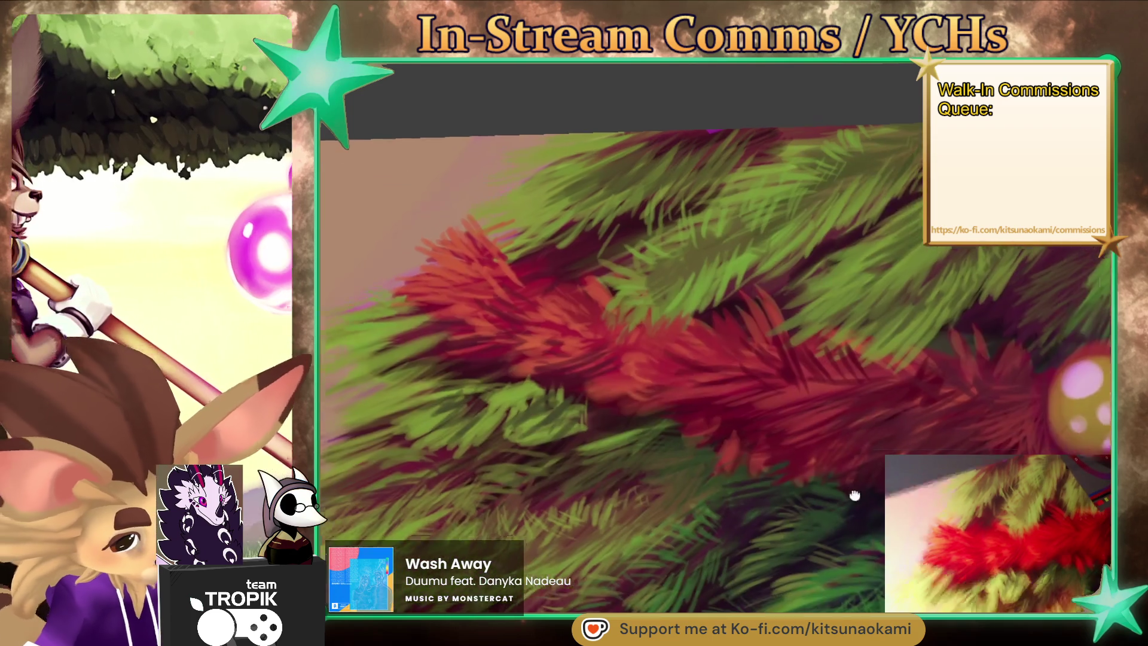
drag(660, 334, 838, 411)
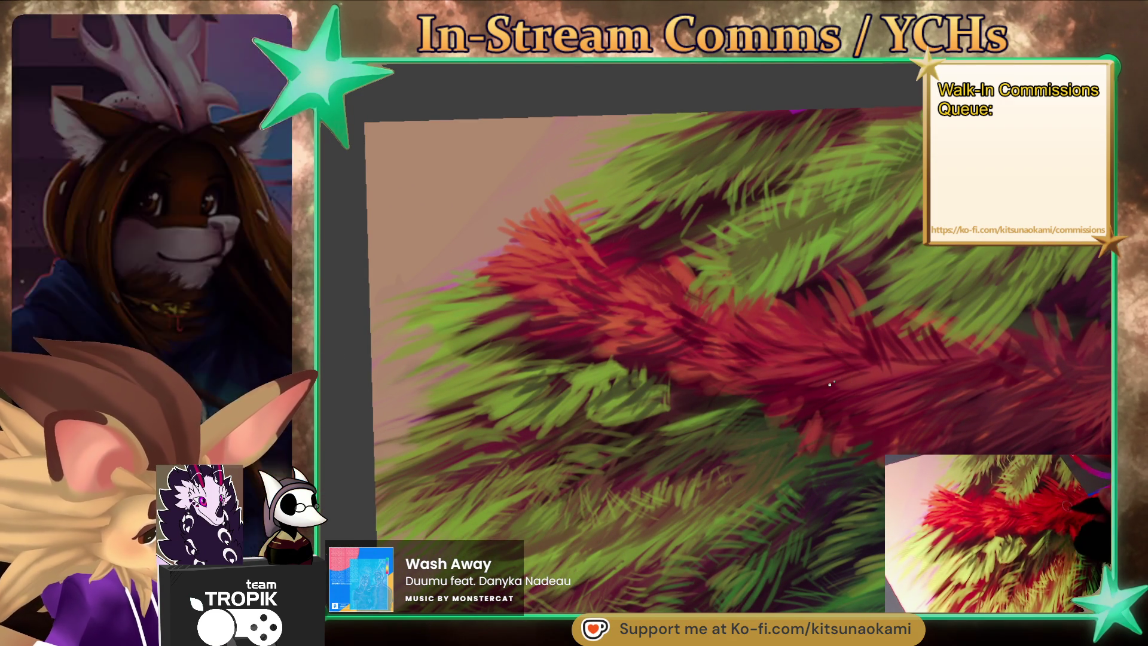
drag(867, 389, 855, 507)
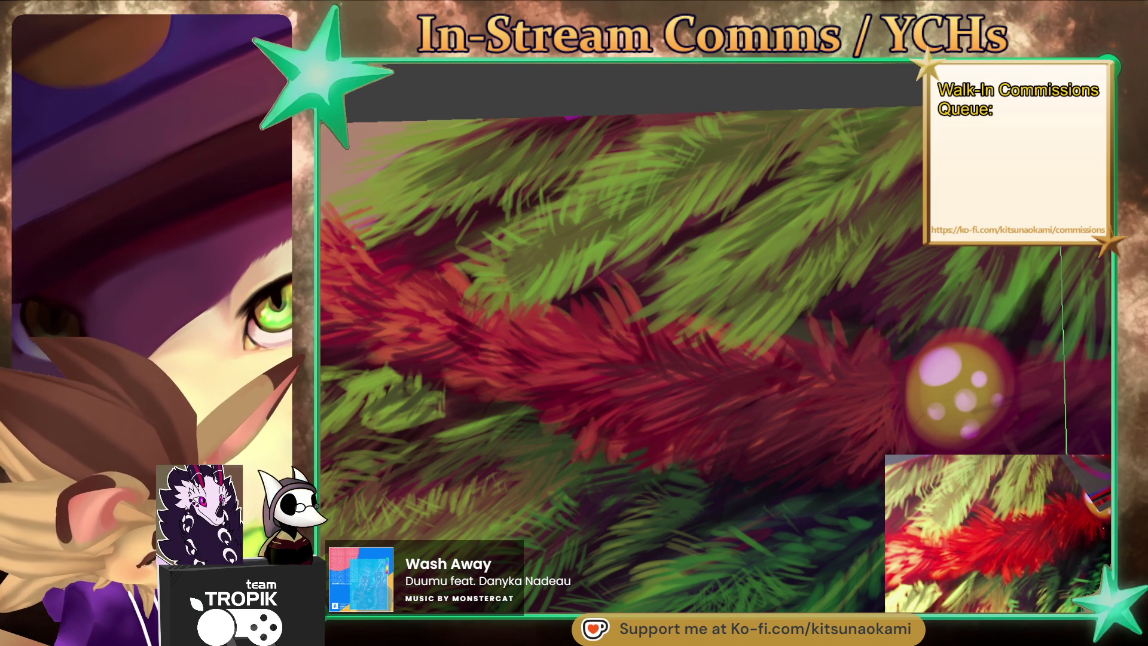
drag(987, 475, 690, 518)
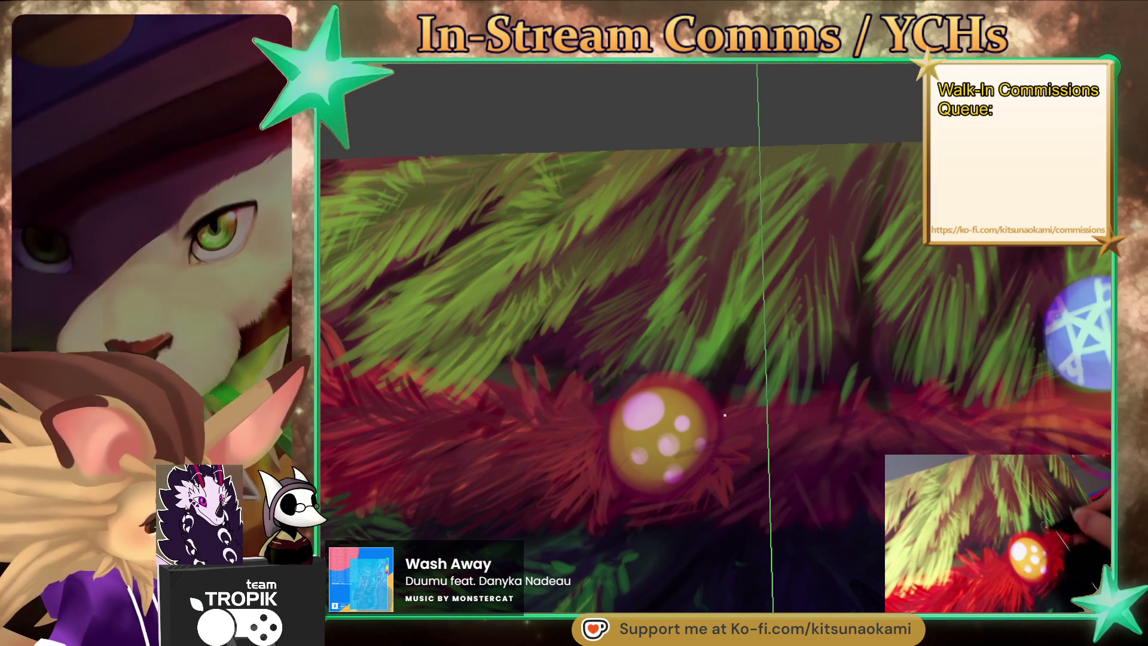
mouse_move(724, 459)
mouse_down()
mouse_move(811, 507)
mouse_move(890, 506)
mouse_up()
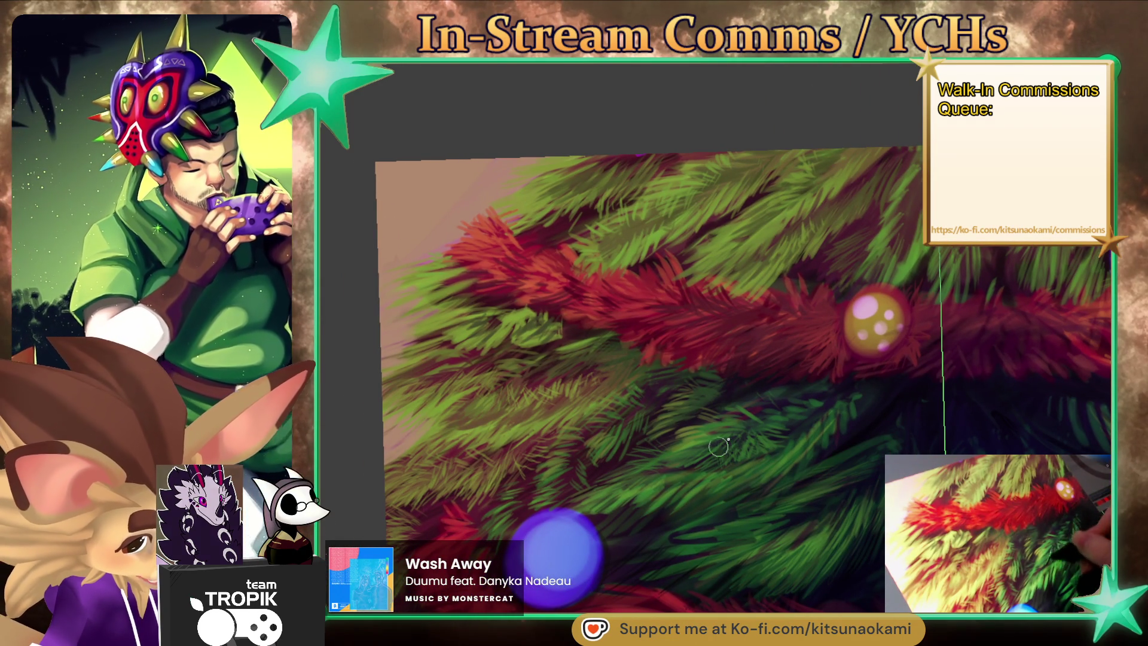
Add fine light-green needle strokes to the branches below the red garland, then zoom out.
mouse_move(759, 391)
mouse_down()
mouse_move(765, 584)
mouse_move(669, 338)
mouse_up()
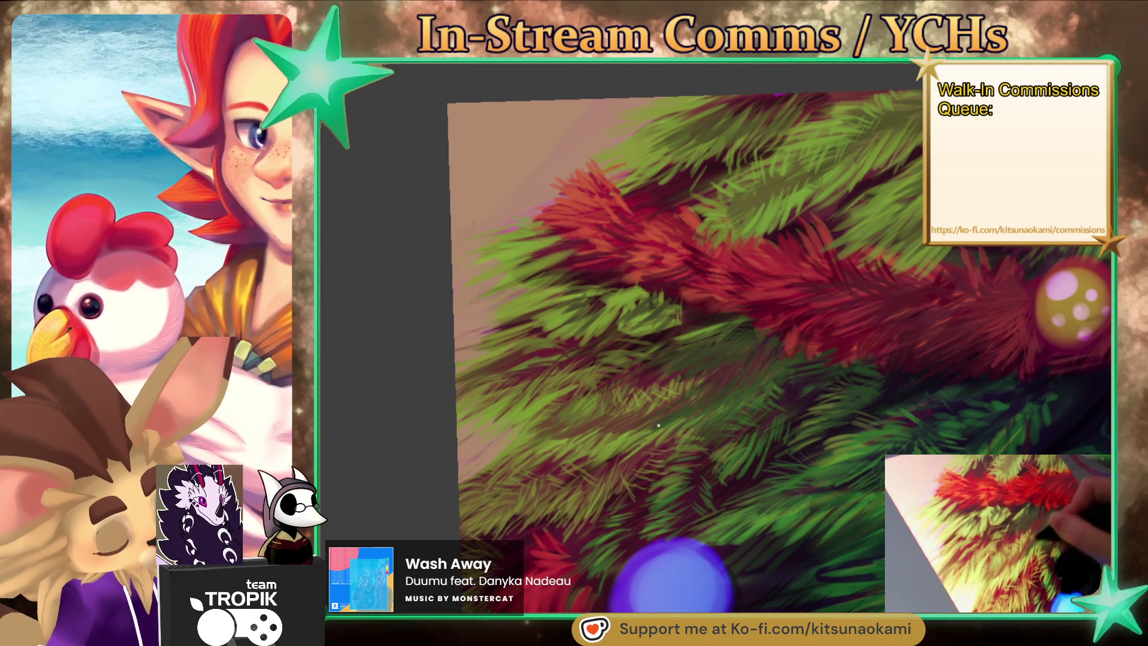
drag(823, 429, 831, 437)
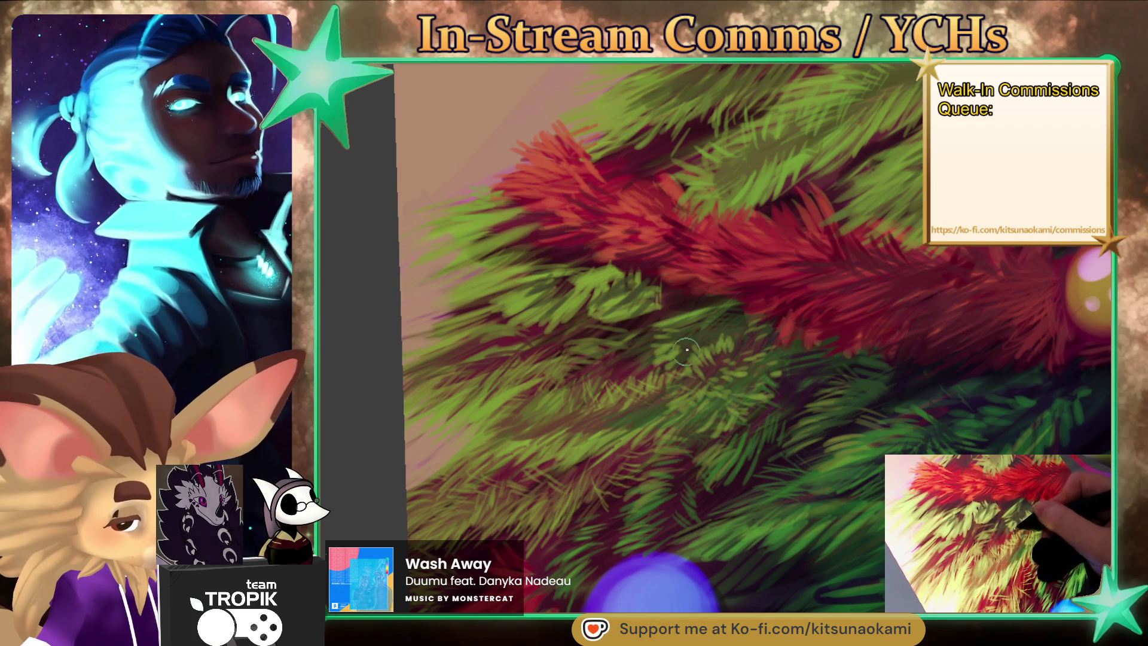
mouse_move(661, 350)
mouse_down()
mouse_move(830, 527)
mouse_move(802, 416)
mouse_up()
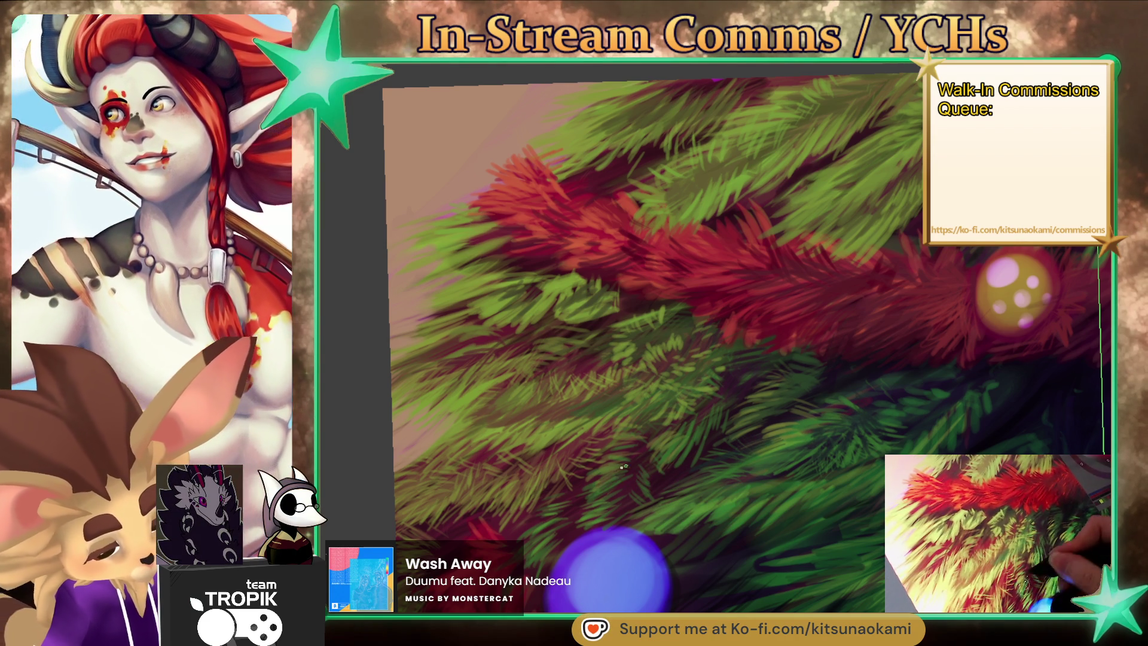
mouse_move(582, 478)
mouse_down()
mouse_move(625, 568)
mouse_move(607, 461)
mouse_move(877, 495)
mouse_move(907, 466)
mouse_up()
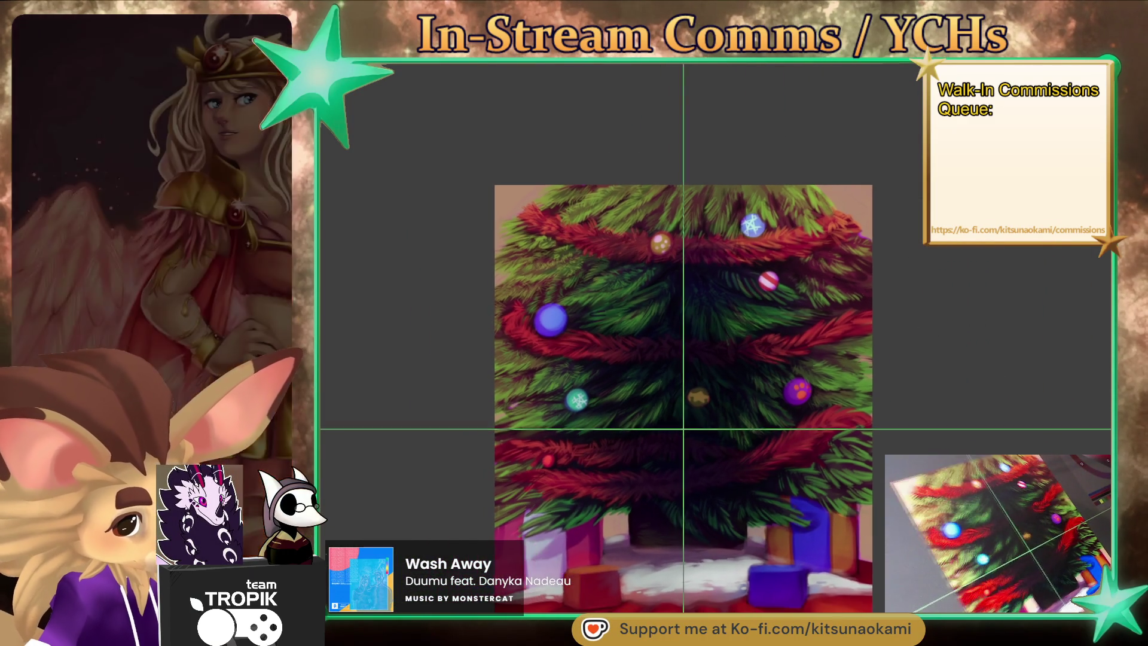
drag(907, 467, 881, 551)
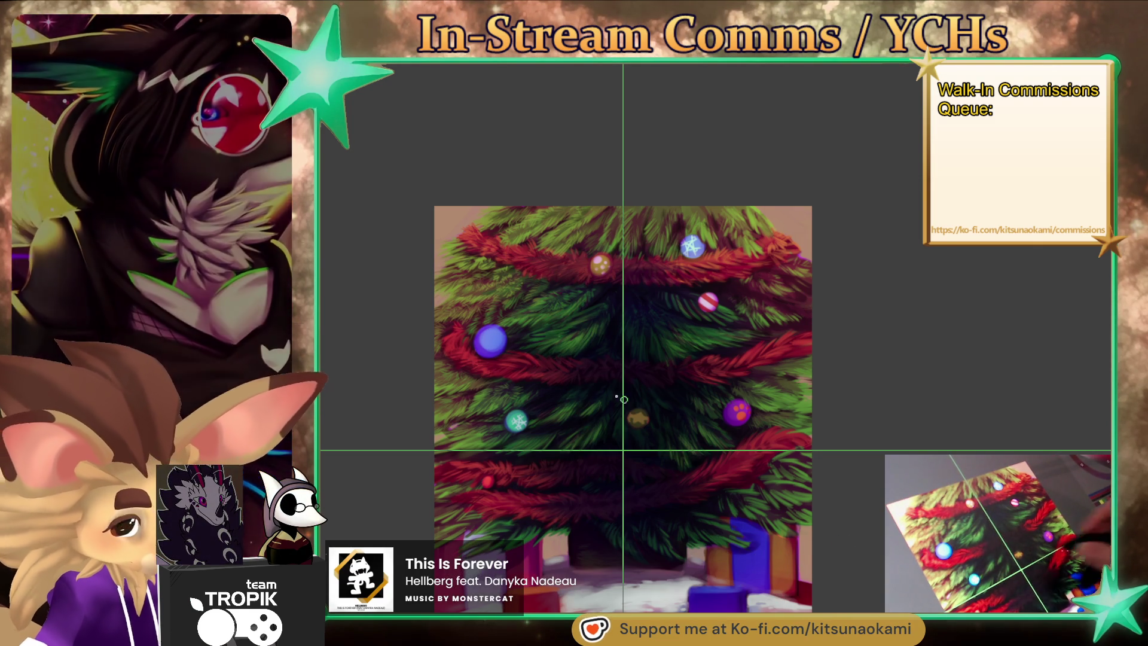
scroll(692, 330, up, 5)
drag(692, 330, 811, 365)
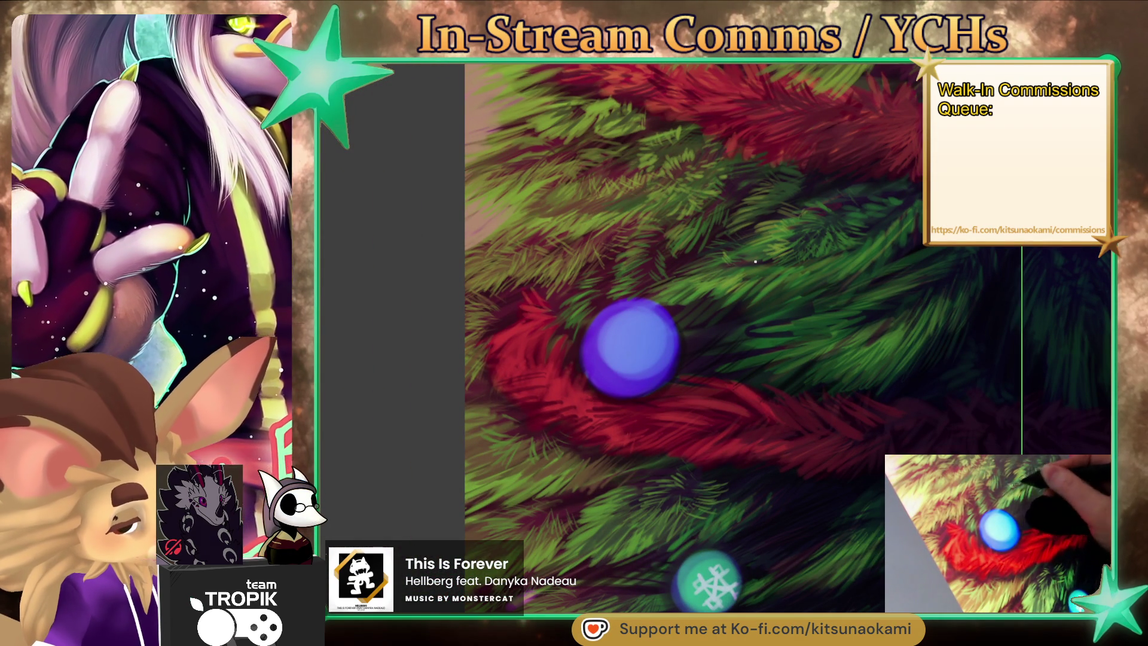
Sample the needle green, then pan and zoom out until both garlands and baubles fit.
ctrl+click(802, 247)
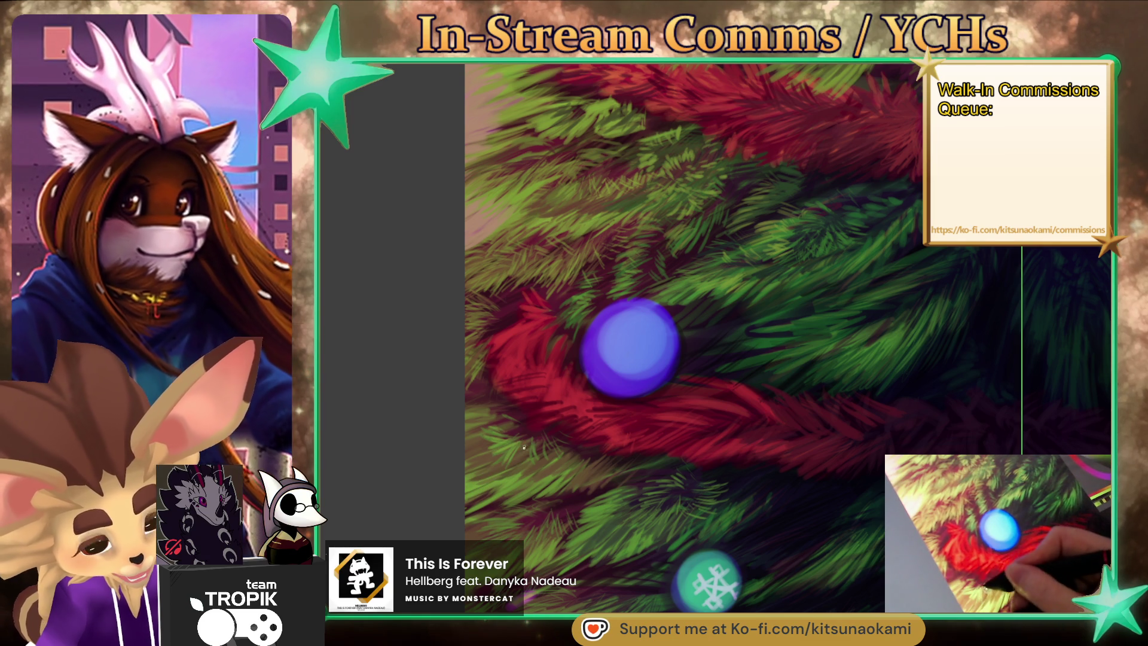
drag(802, 532, 869, 563)
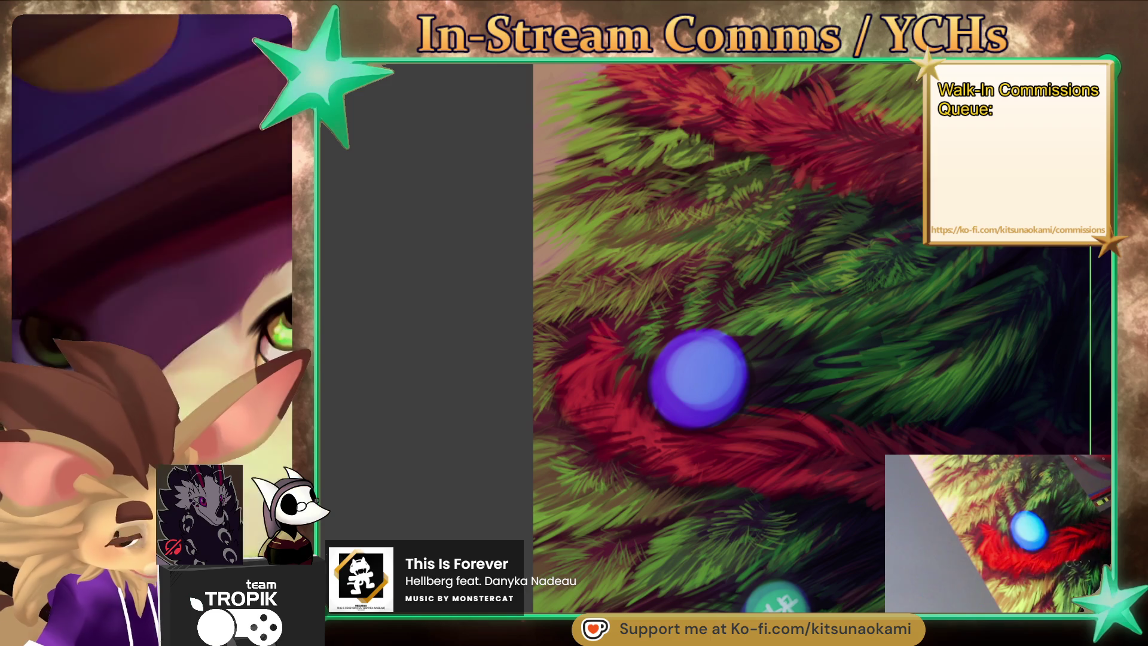
drag(919, 568, 815, 525)
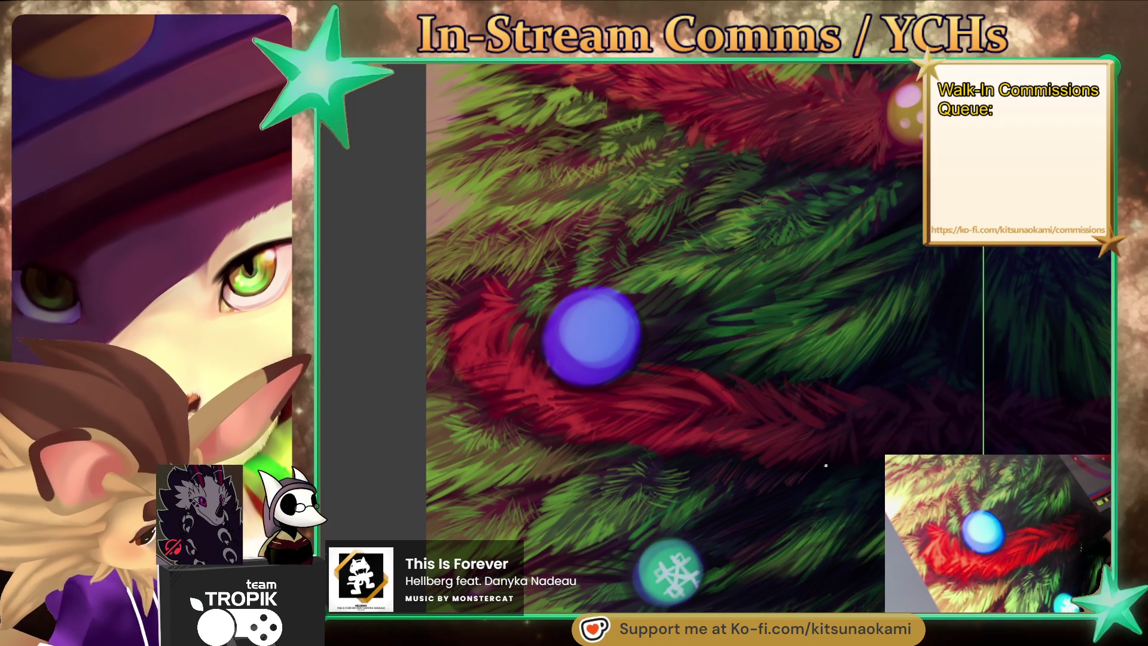
drag(768, 482, 763, 498)
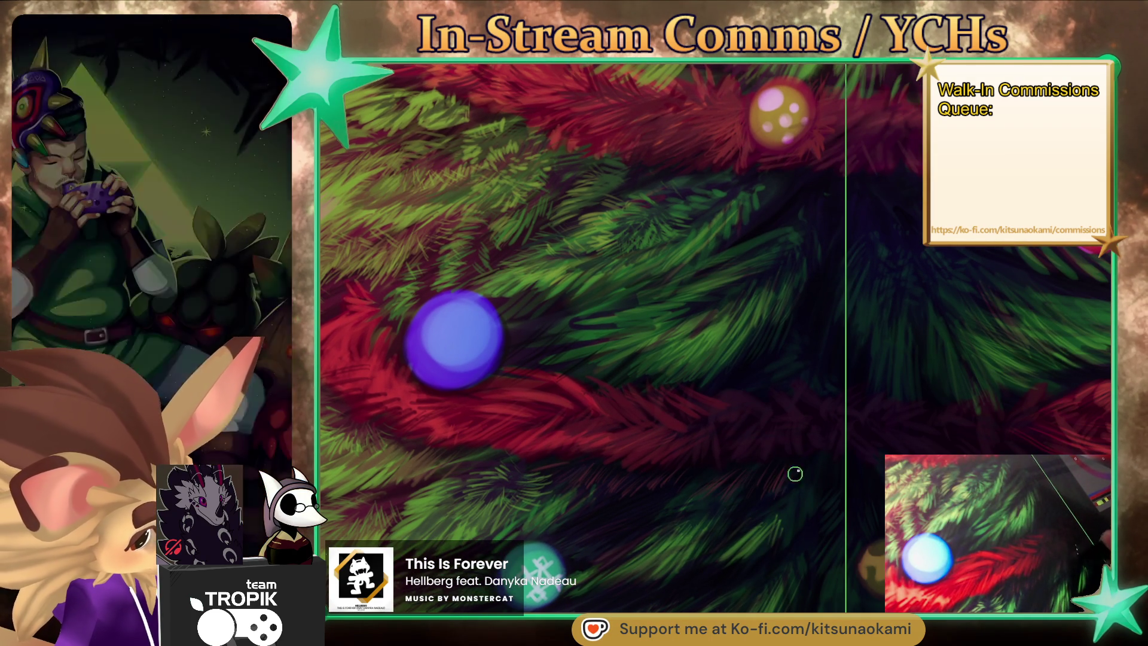
scroll(822, 492, down, 5)
scroll(822, 491, up, 3)
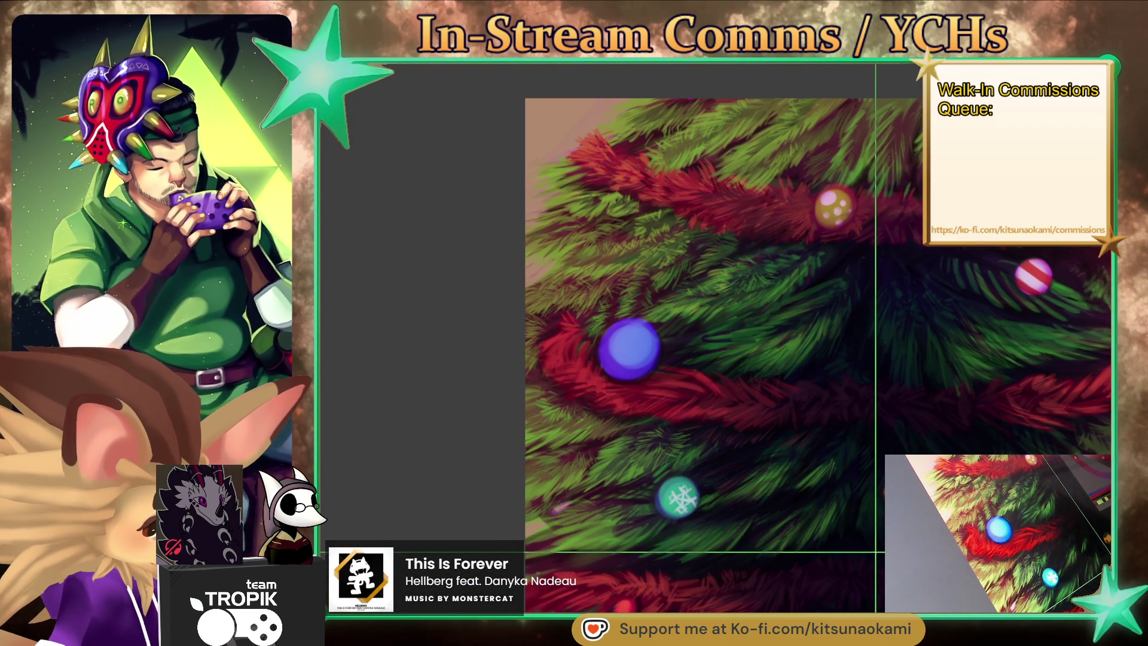
scroll(861, 481, down, 3)
scroll(861, 481, up, 3)
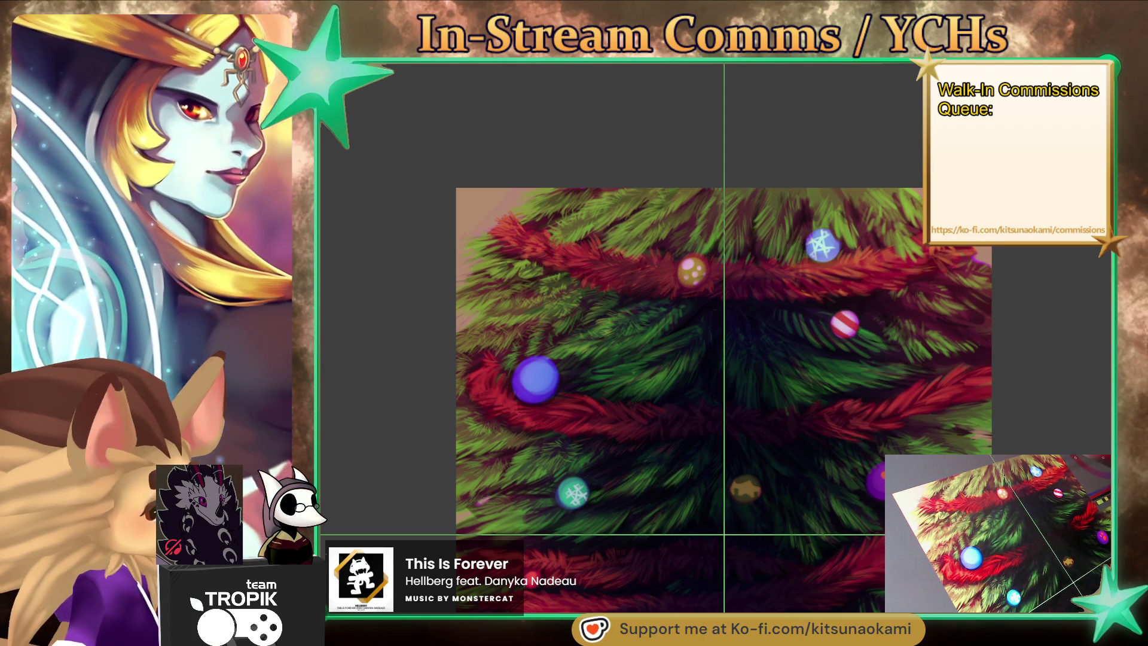
Add a short bright orange tinsel stroke to the upper-left garland, then recentre the tree.
scroll(624, 282, up, 3)
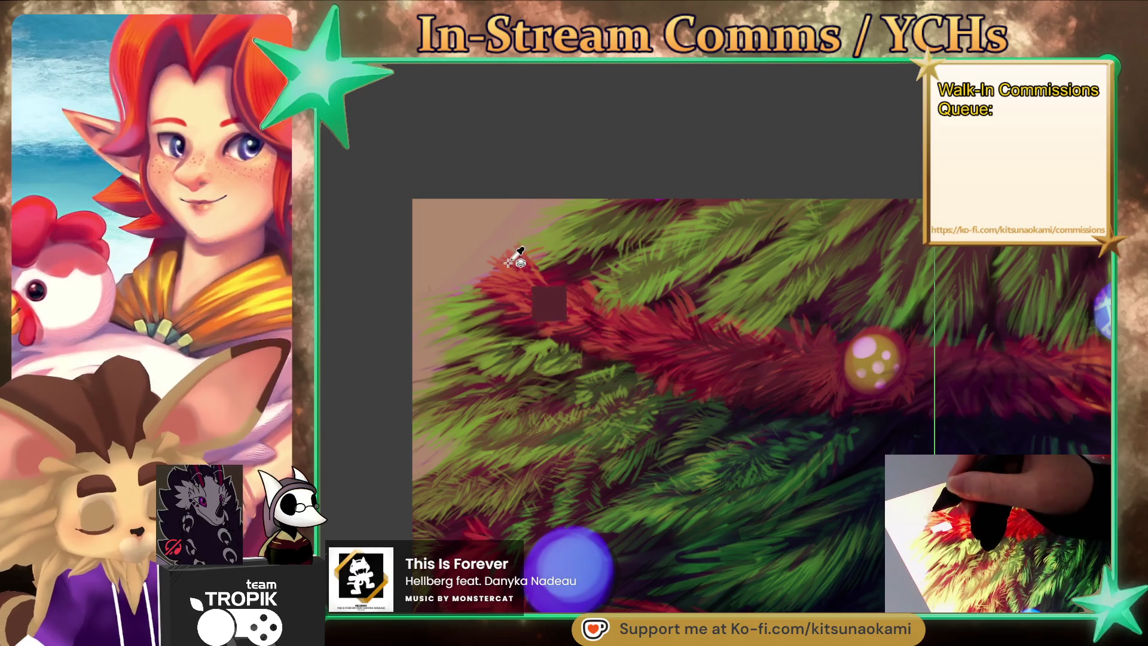
mouse_move(518, 269)
mouse_down()
mouse_move(532, 256)
mouse_move(547, 162)
mouse_up()
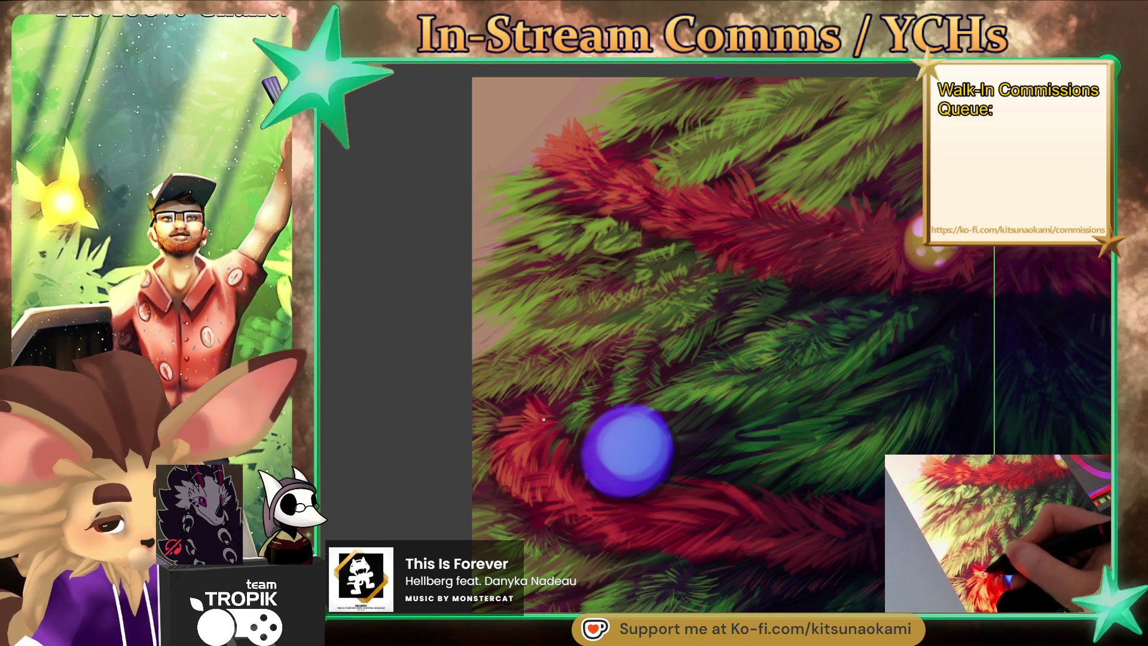
scroll(550, 396, down, 3)
scroll(658, 455, down, 3)
scroll(759, 508, down, 3)
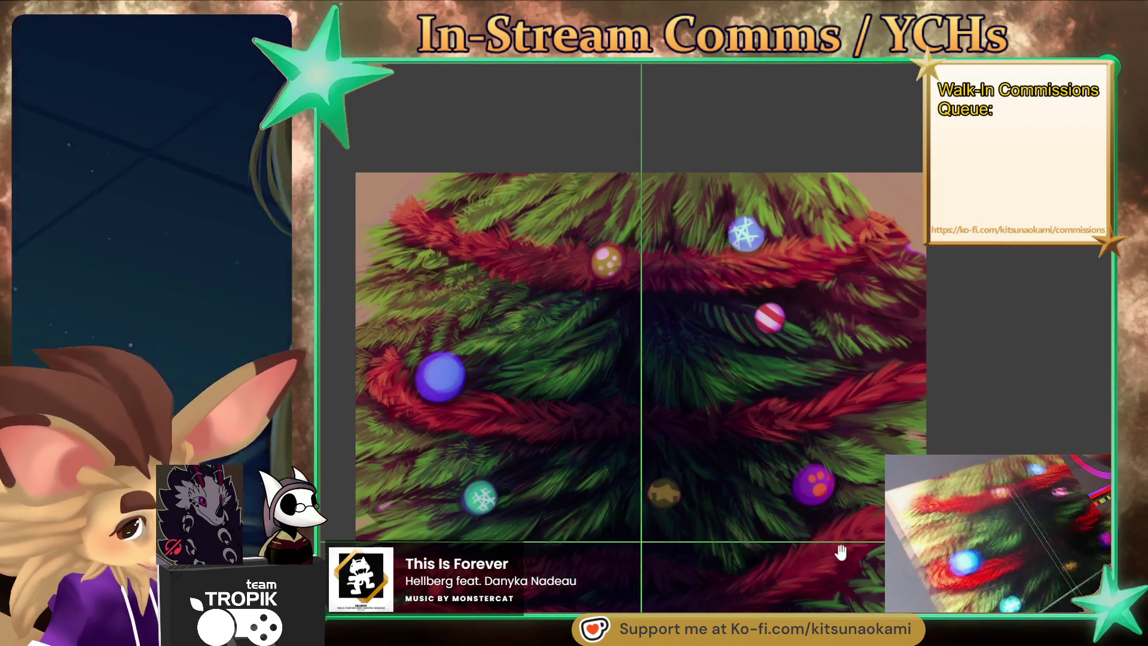
scroll(846, 543, down, 2)
drag(627, 359, 606, 322)
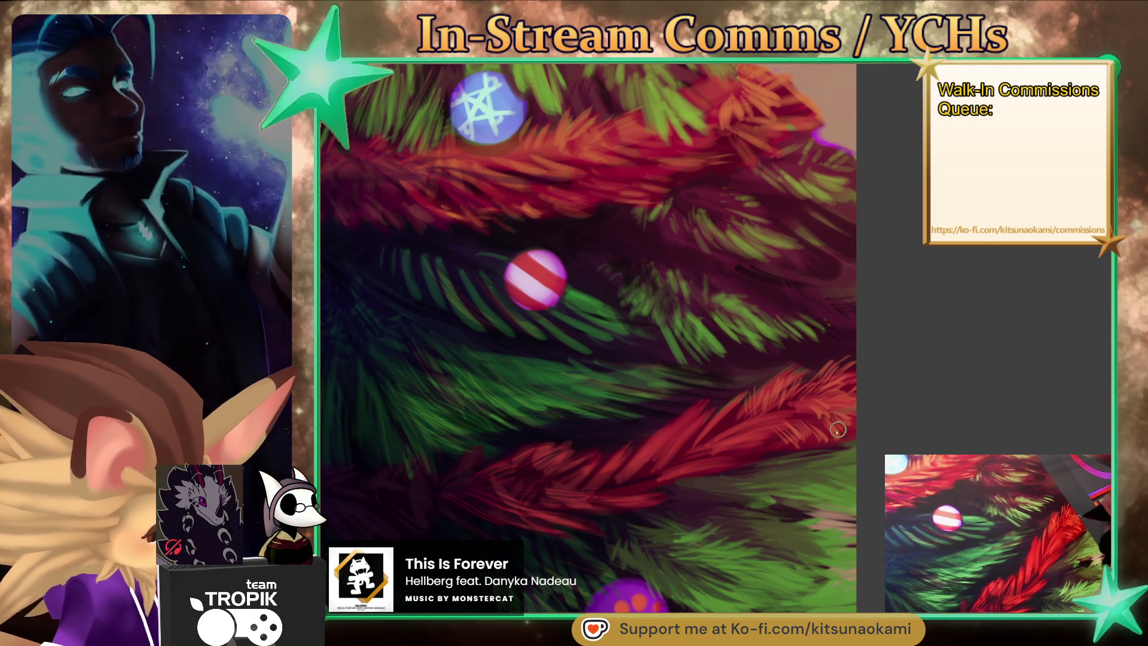
Sample a colour from the orange garland and zoom out from the star bauble to the whole tree.
alt+click(640, 466)
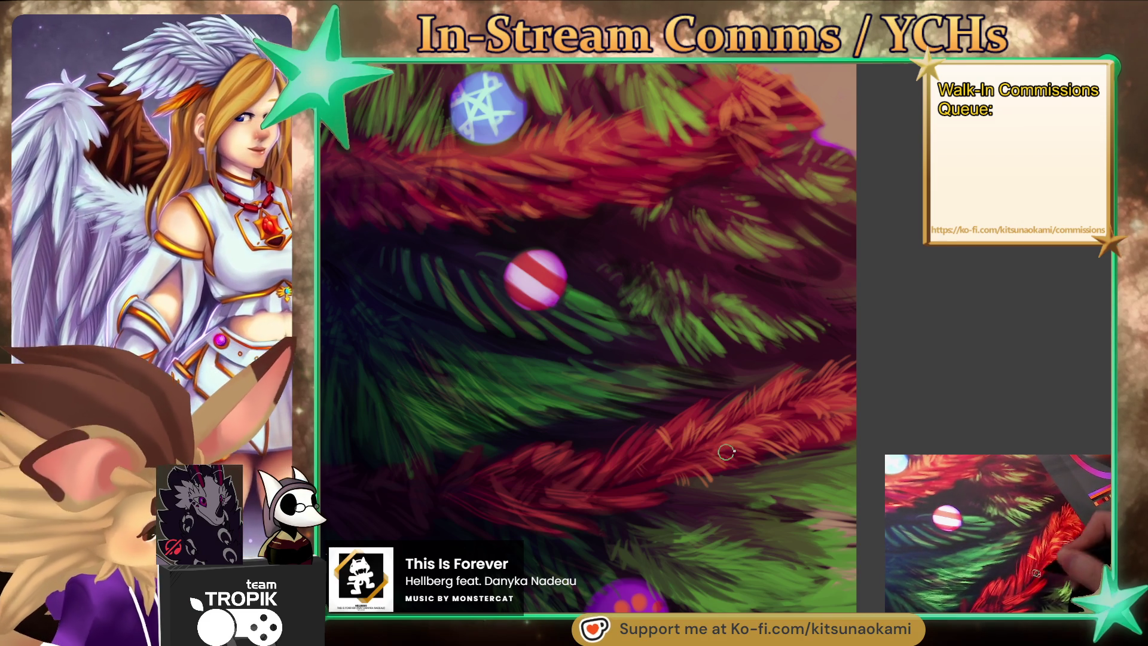
mouse_move(844, 379)
mouse_down()
mouse_move(775, 365)
mouse_move(839, 337)
mouse_up()
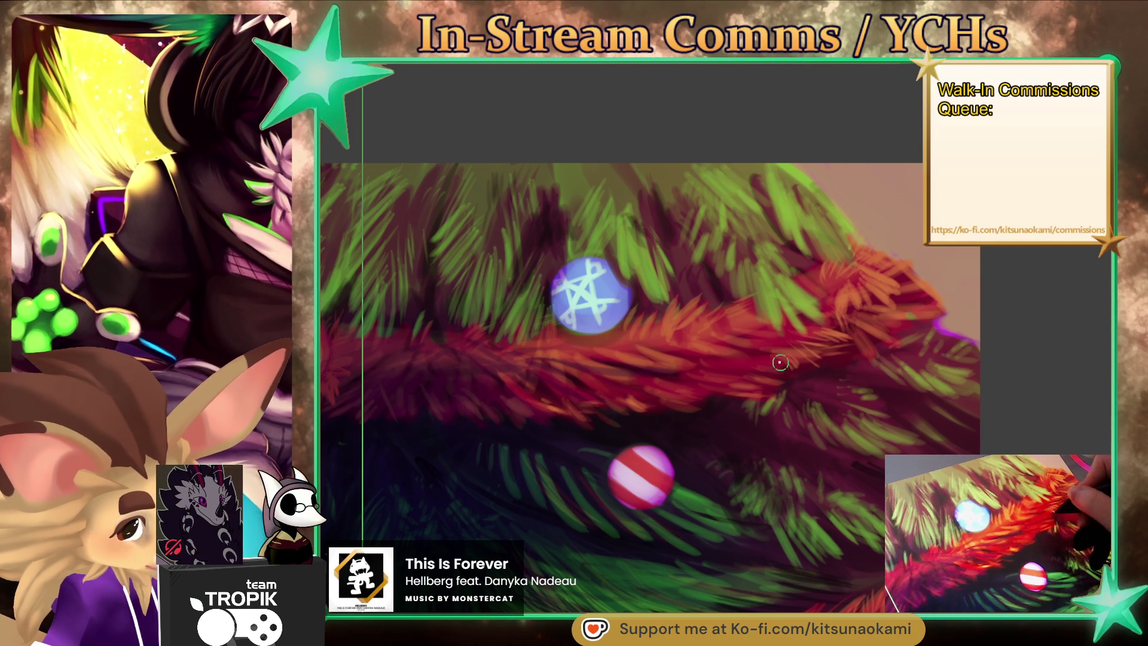
drag(874, 346, 793, 357)
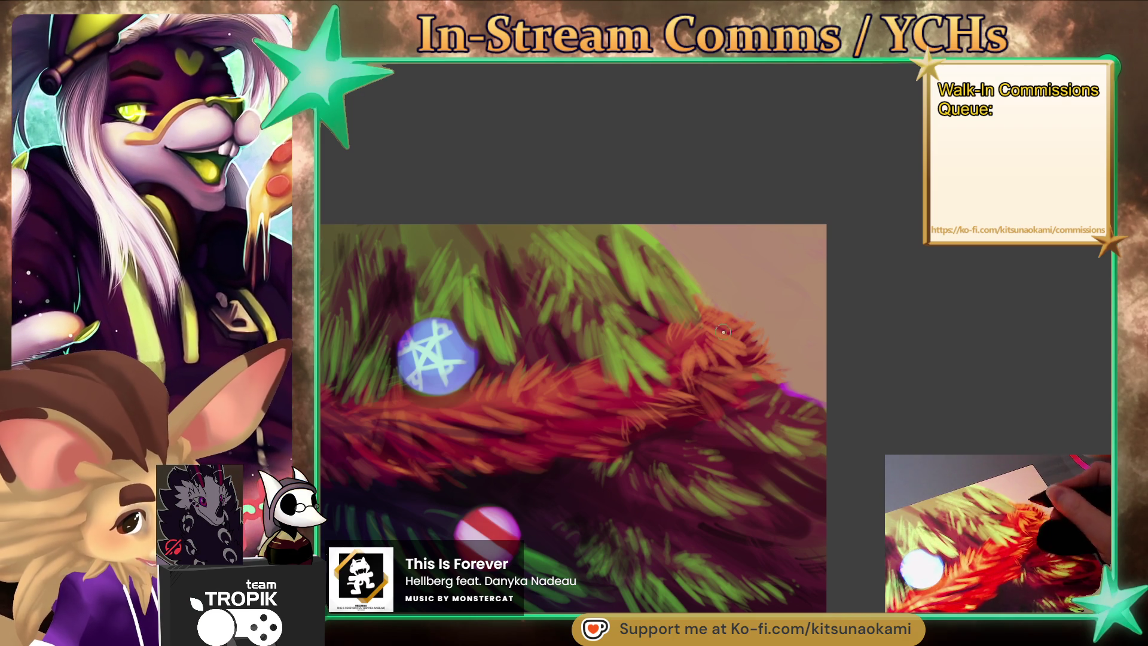
drag(731, 325, 685, 552)
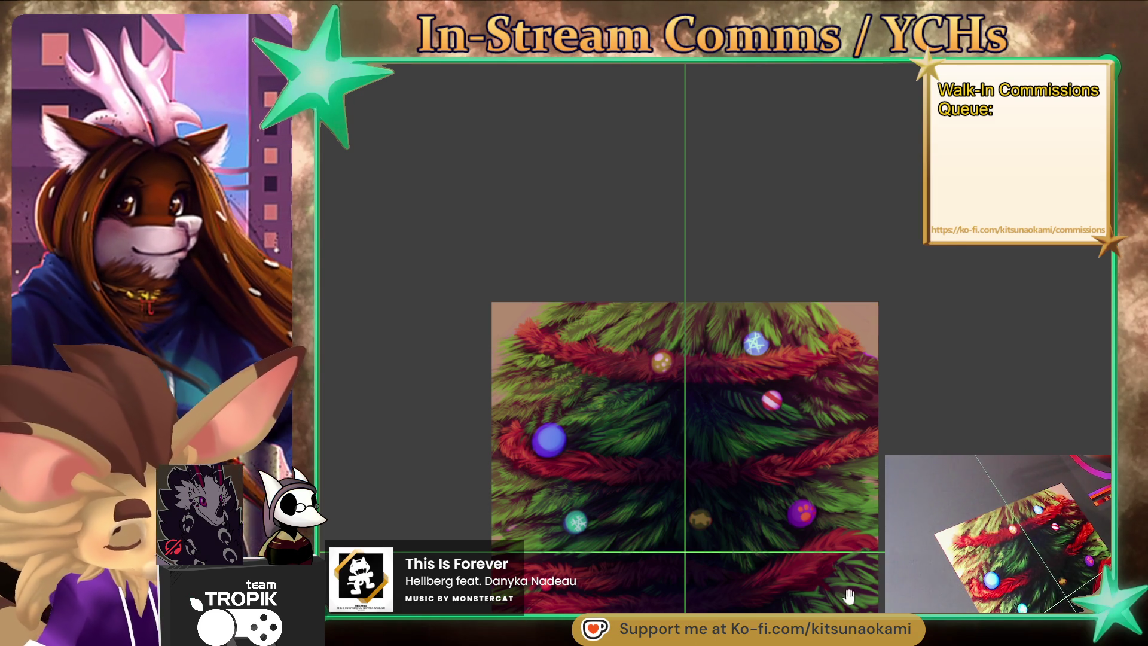
Zoom in on the star-patterned and striped baubles and sample a needle colour from the tree.
scroll(688, 371, up, 6)
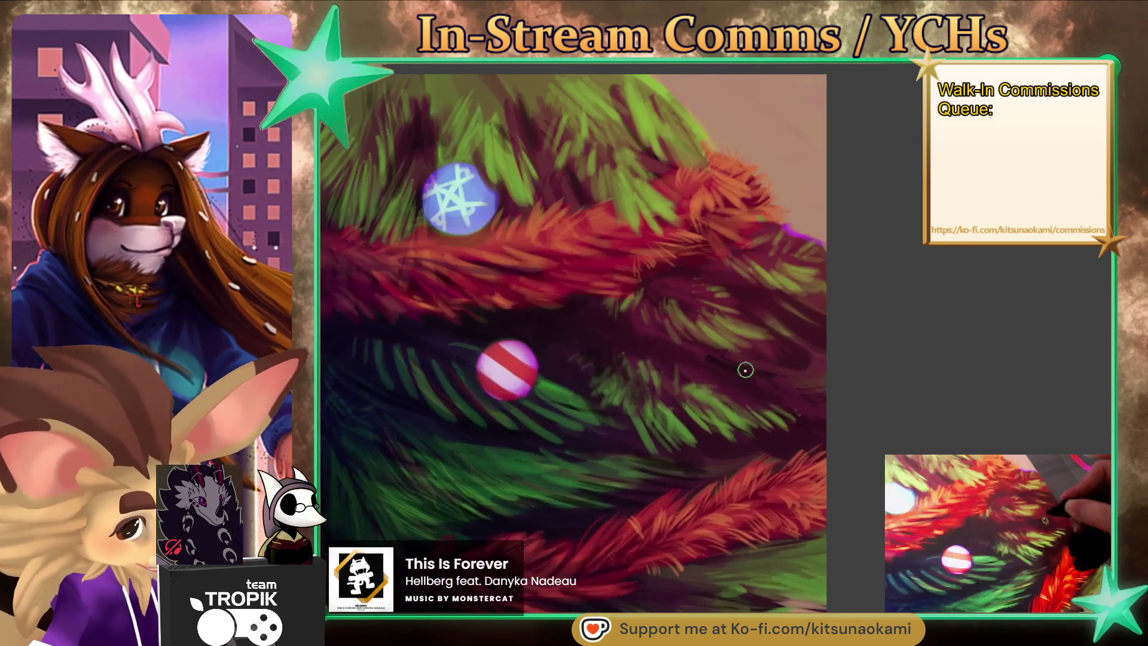
ctrl+click(743, 413)
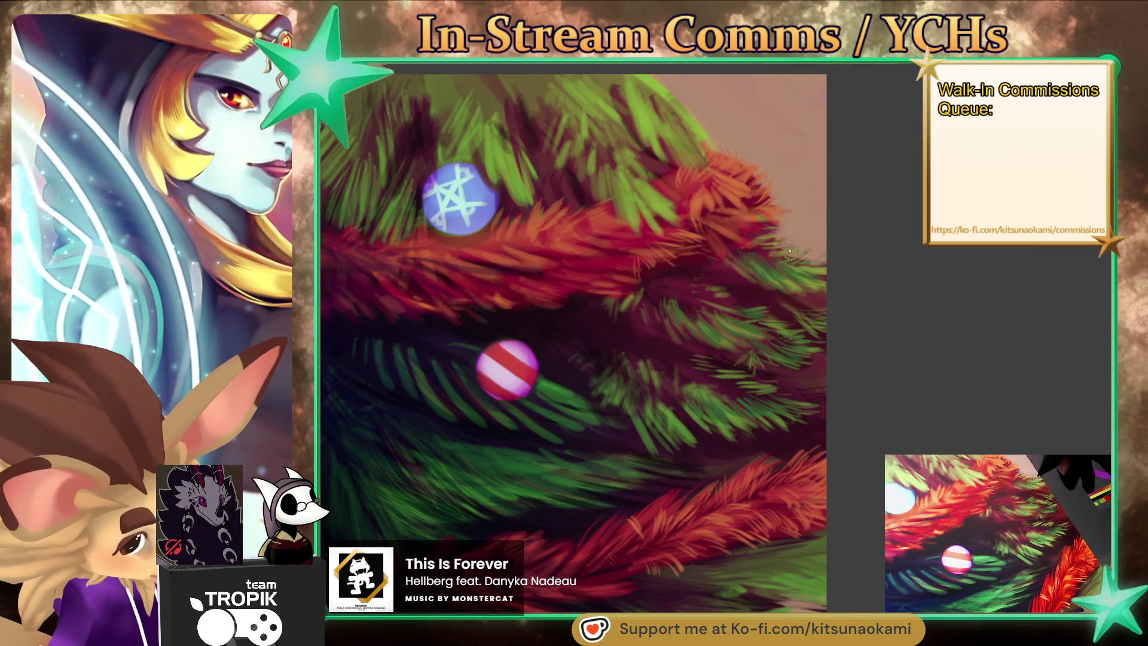
Paint fine light-green needle strokes and tufts onto the dark branch, resampling greens from nearby branches.
alt+click(758, 253)
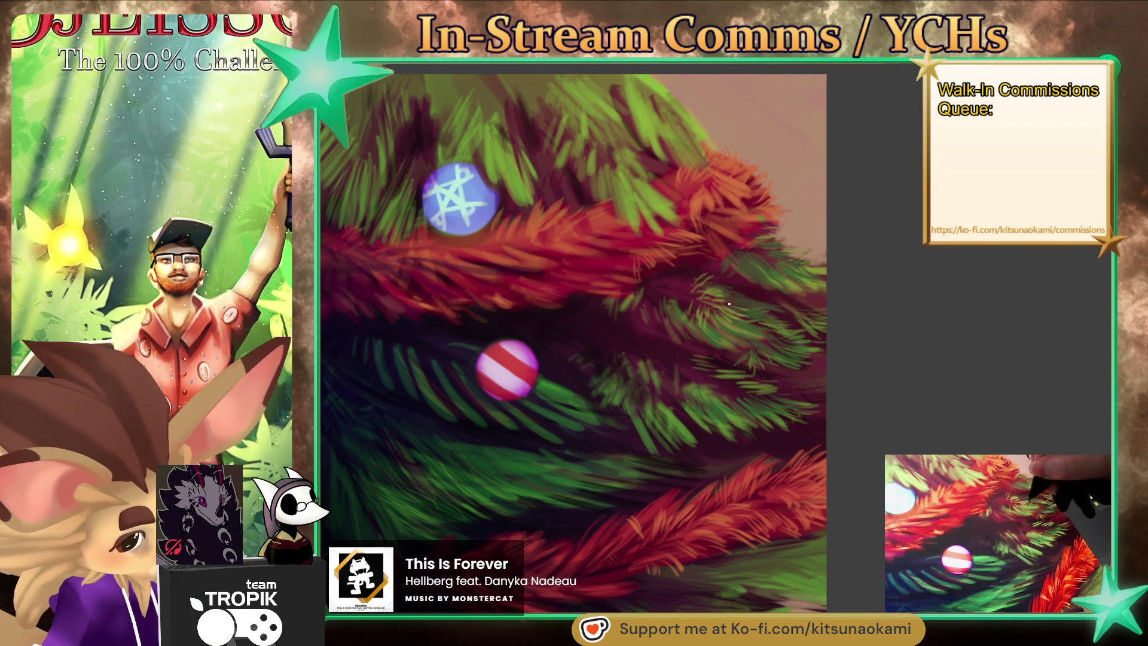
mouse_move(699, 299)
mouse_down()
mouse_move(682, 274)
mouse_move(676, 294)
mouse_up()
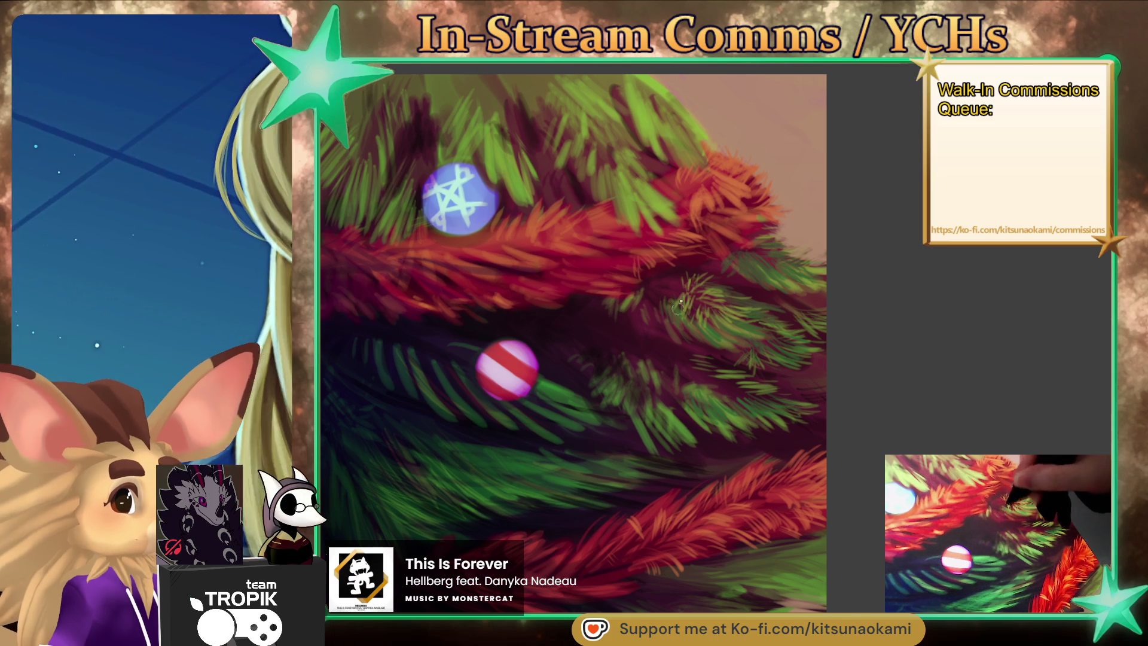
drag(801, 397, 723, 400)
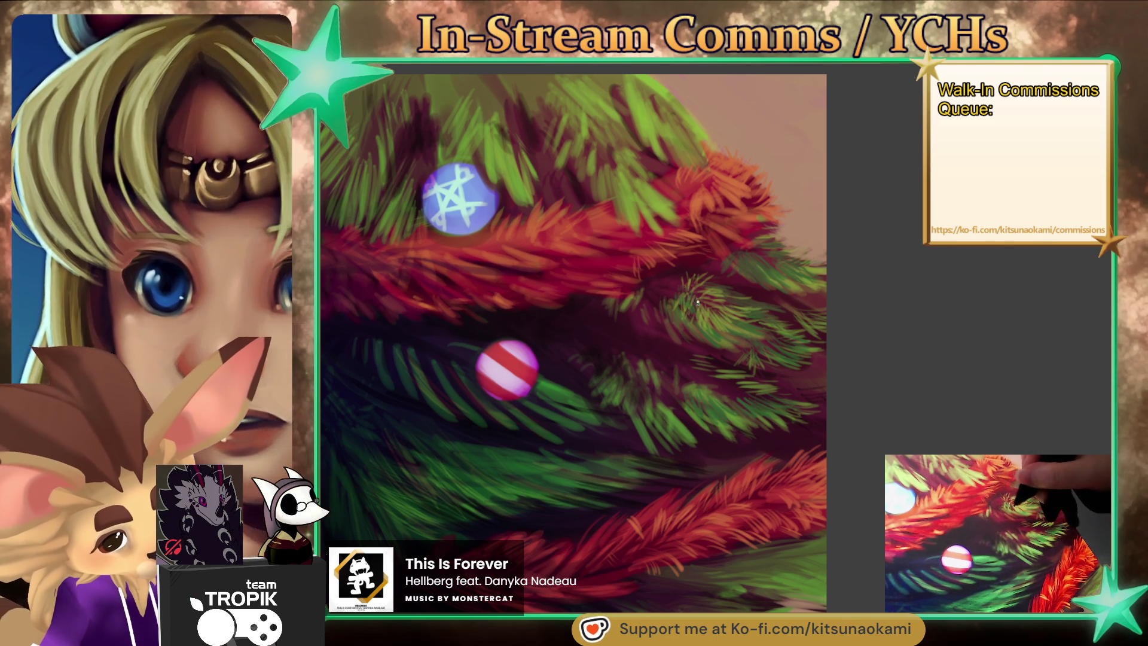
drag(696, 291, 682, 277)
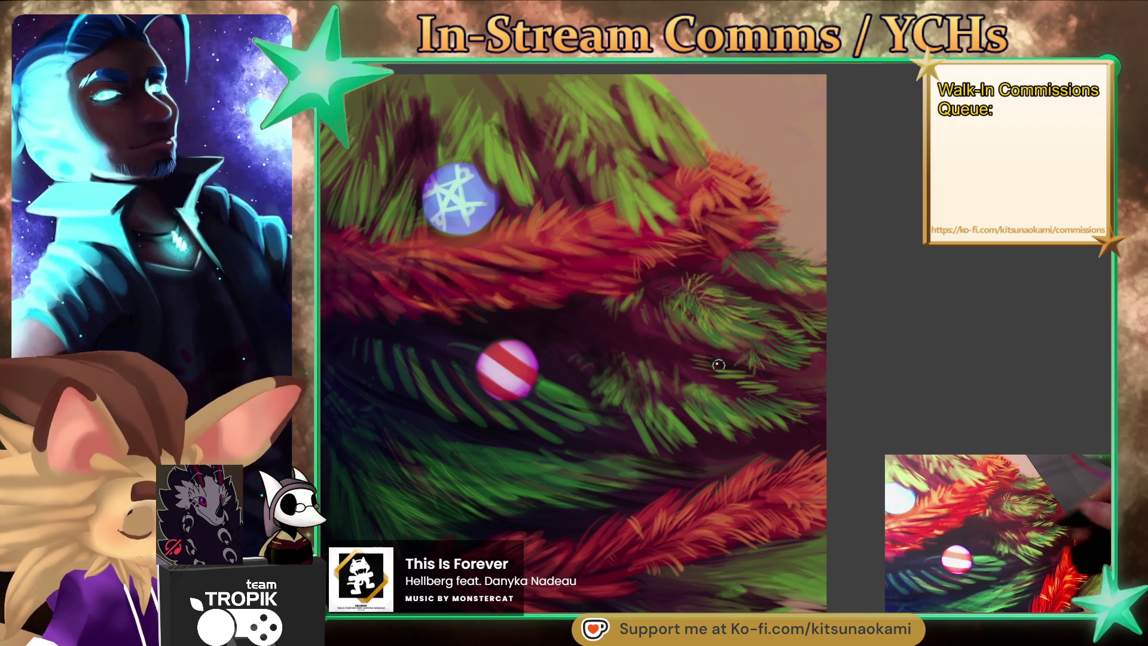
alt+click(754, 408)
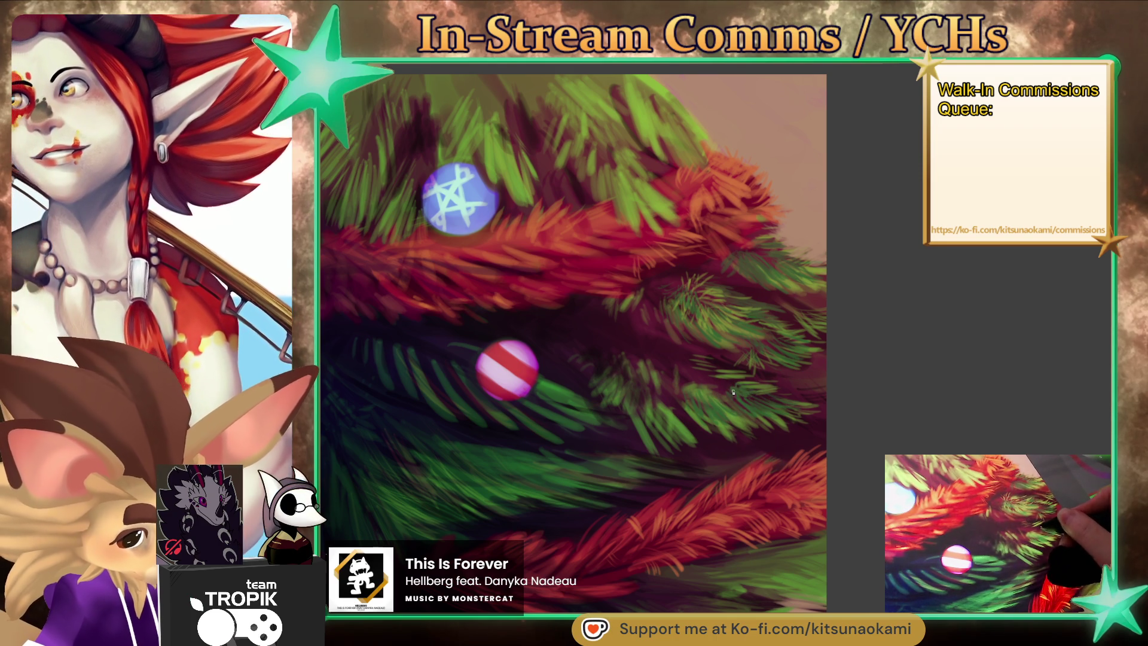
alt+click(747, 414)
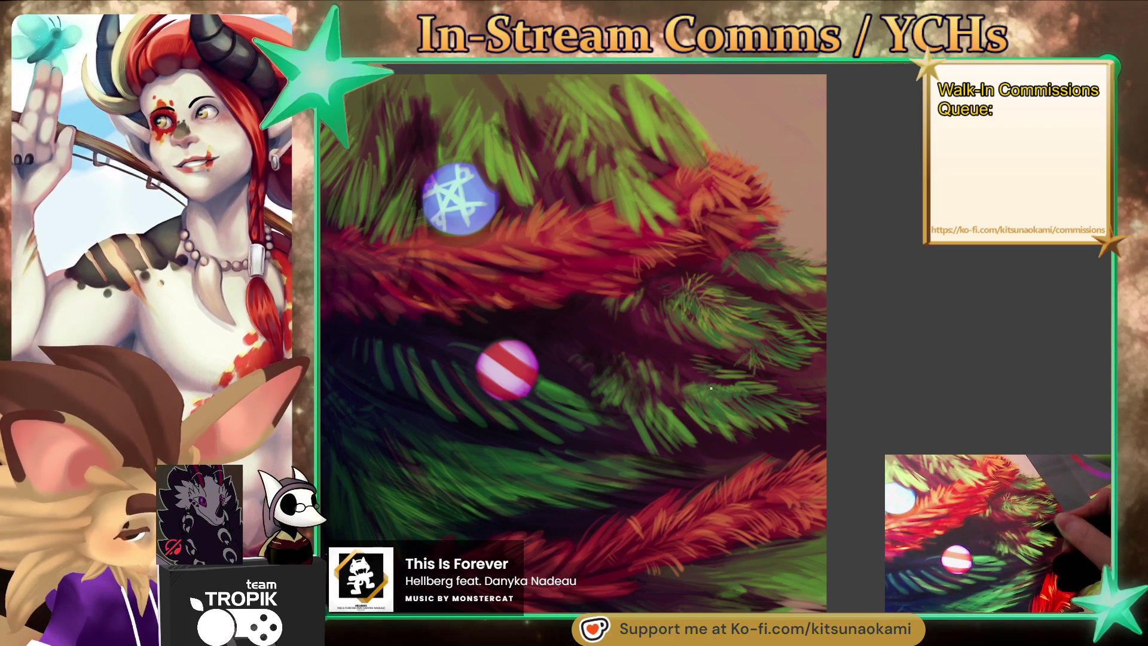
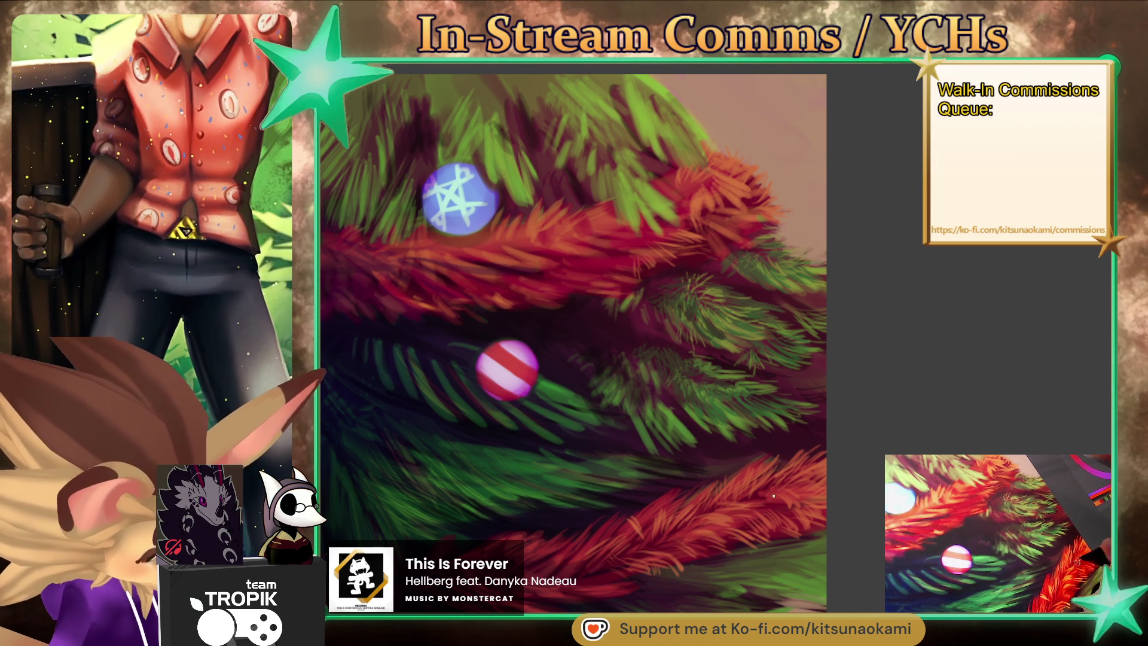
Sample green and dark branch colours and add fine needle strokes around the blue snowflake ornament.
drag(841, 514, 910, 574)
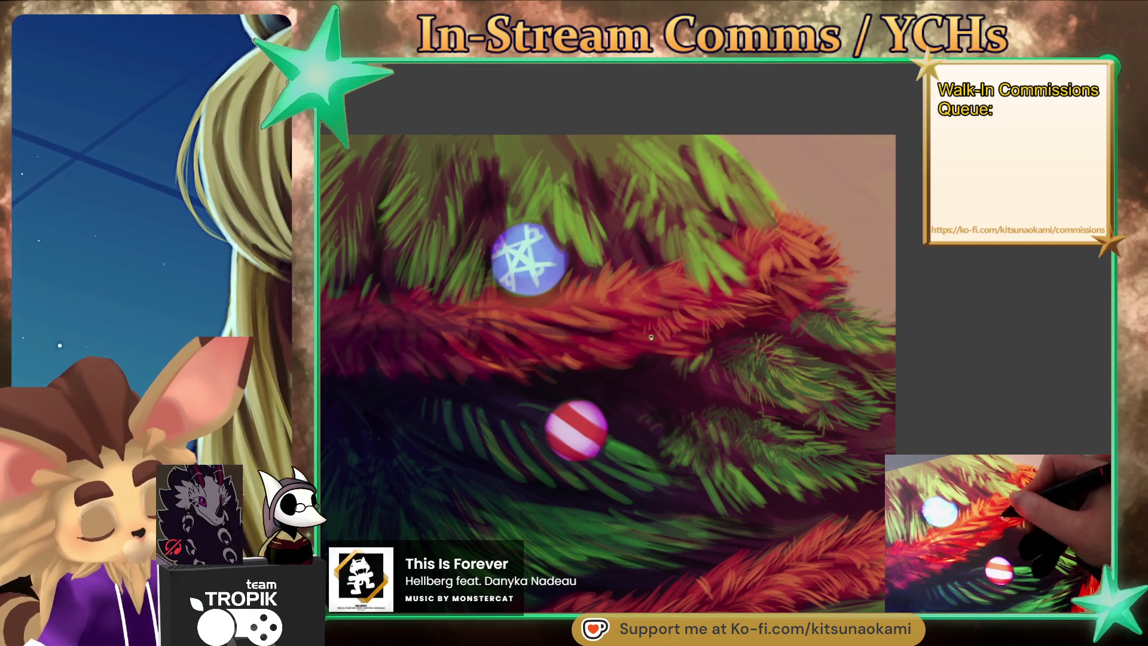
alt+click(730, 291)
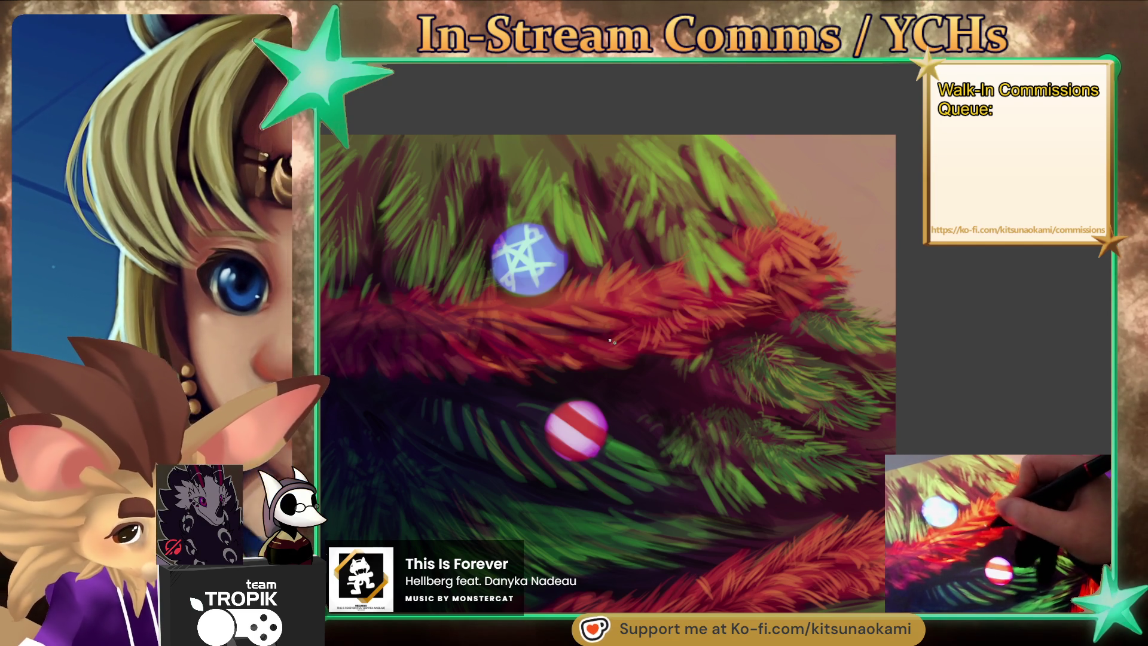
alt+click(502, 345)
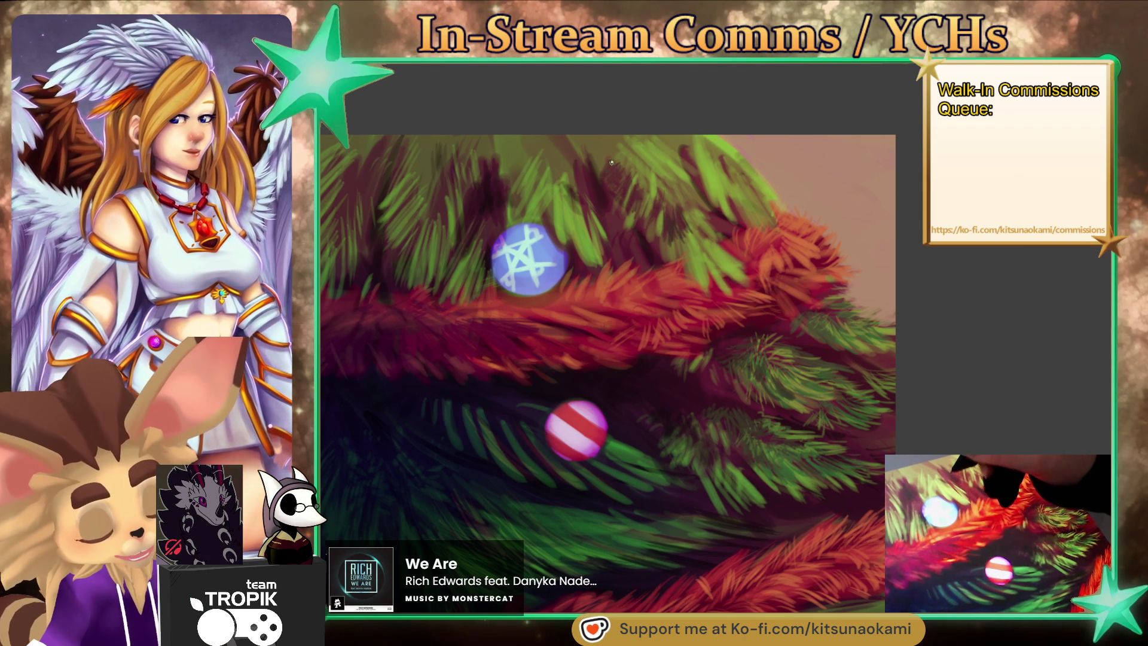
ctrl+click(593, 173)
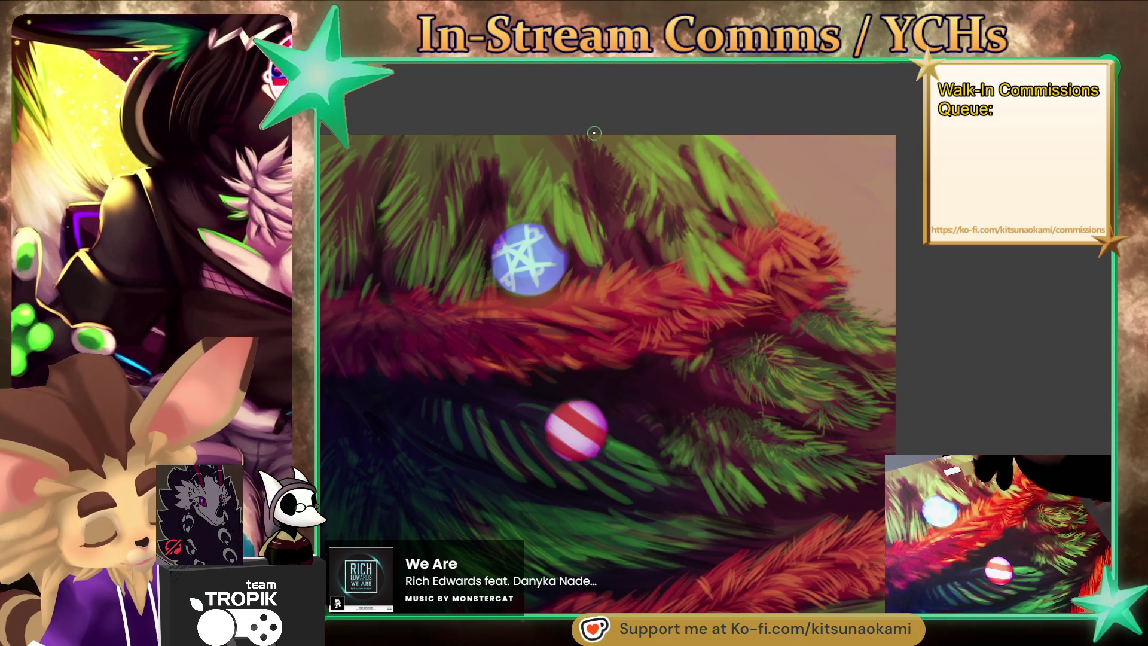
ctrl+click(638, 145)
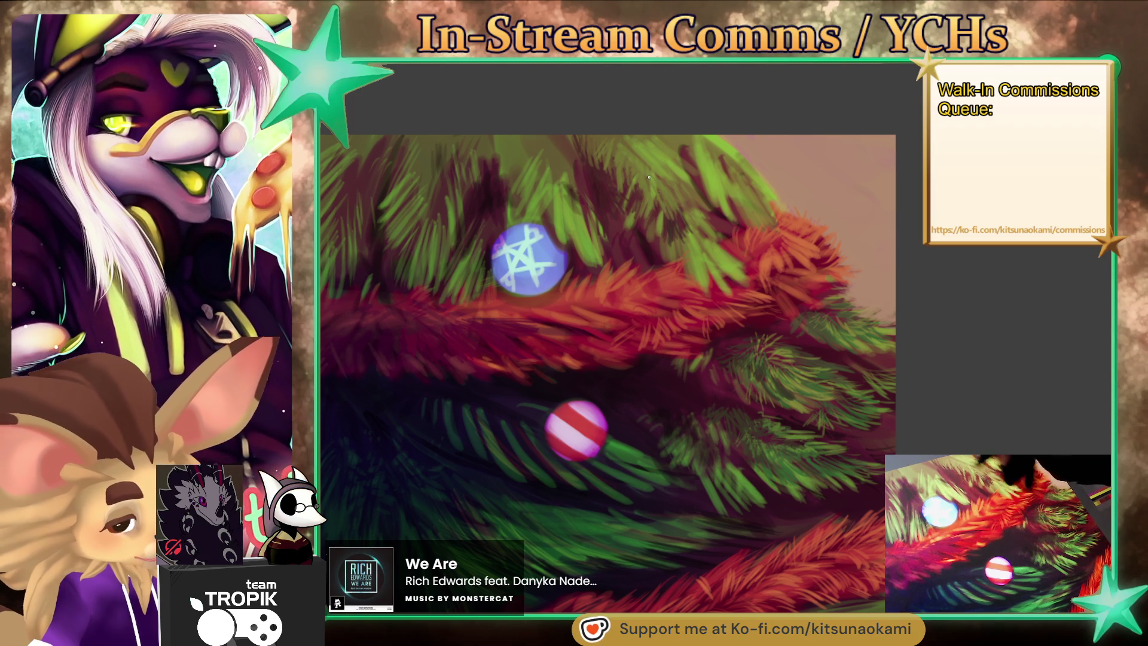
ctrl+drag(671, 192, 652, 230)
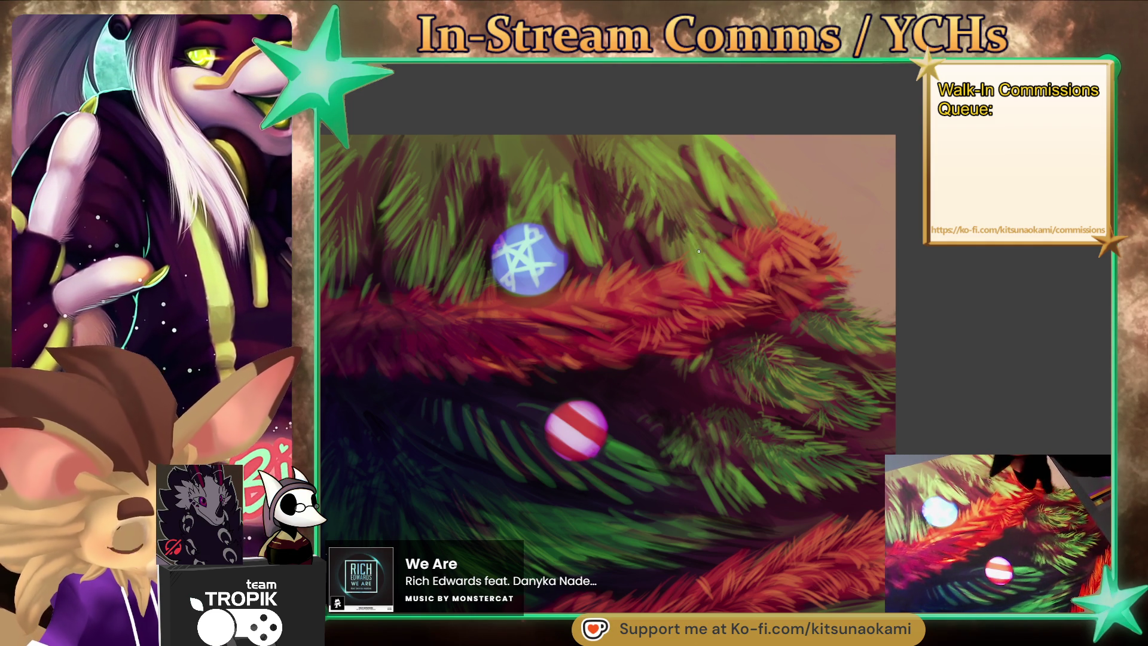
ctrl+click(662, 245)
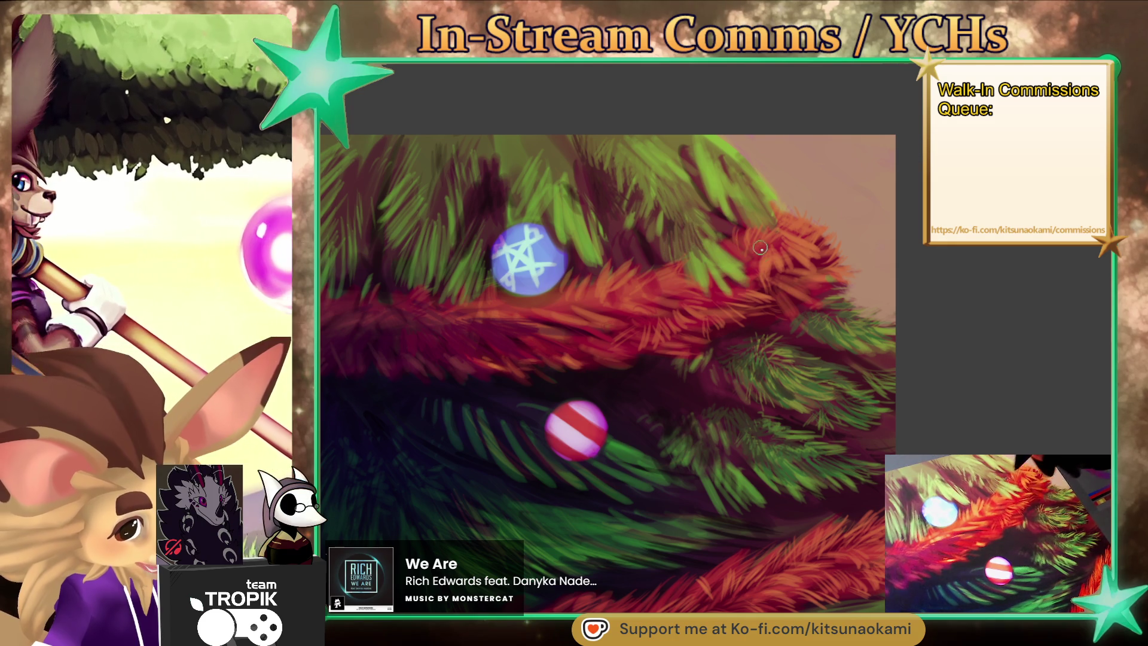
scroll(1036, 236, down, 1)
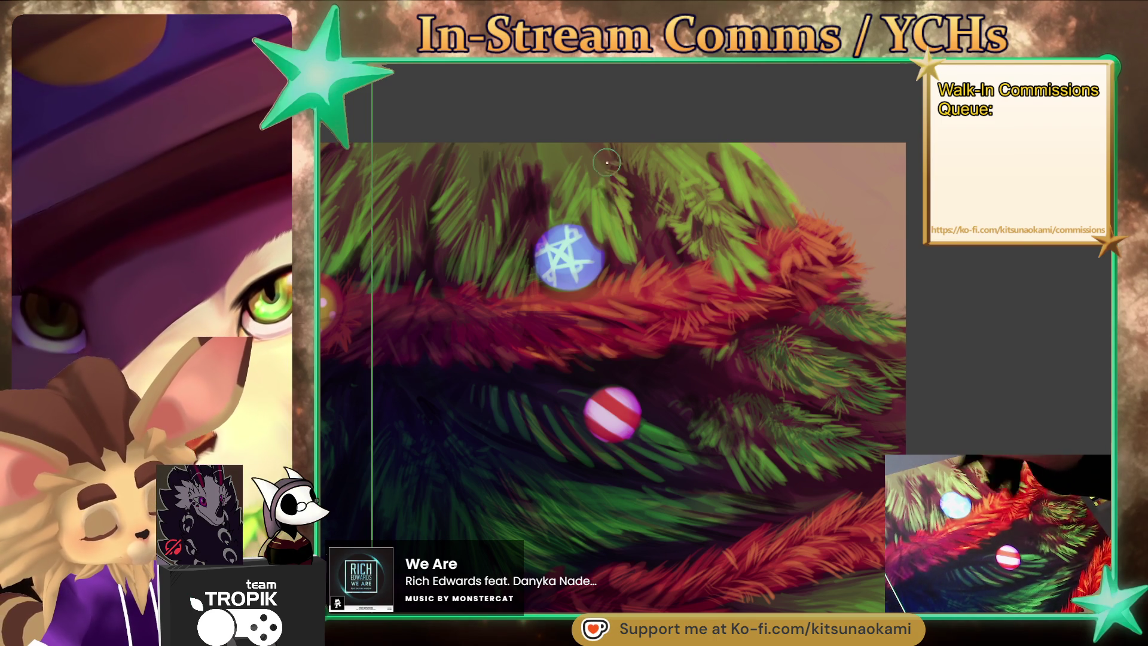
Paint dark green and shadow needle strokes on the branches near the top of the tree.
ctrl+click(622, 171)
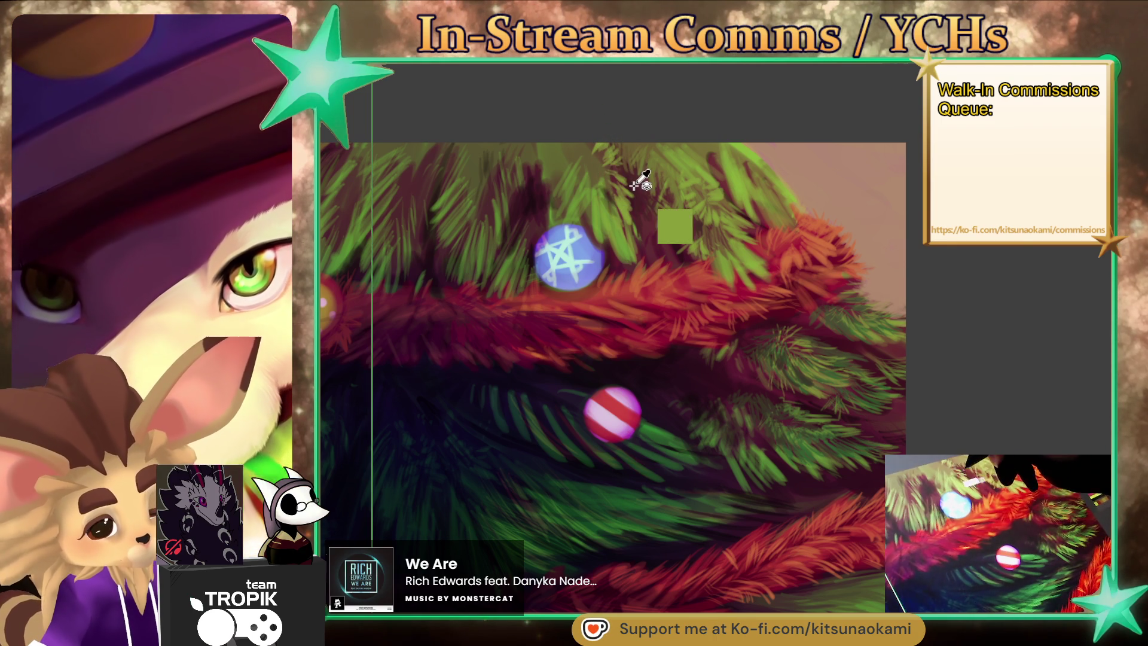
drag(622, 167, 595, 215)
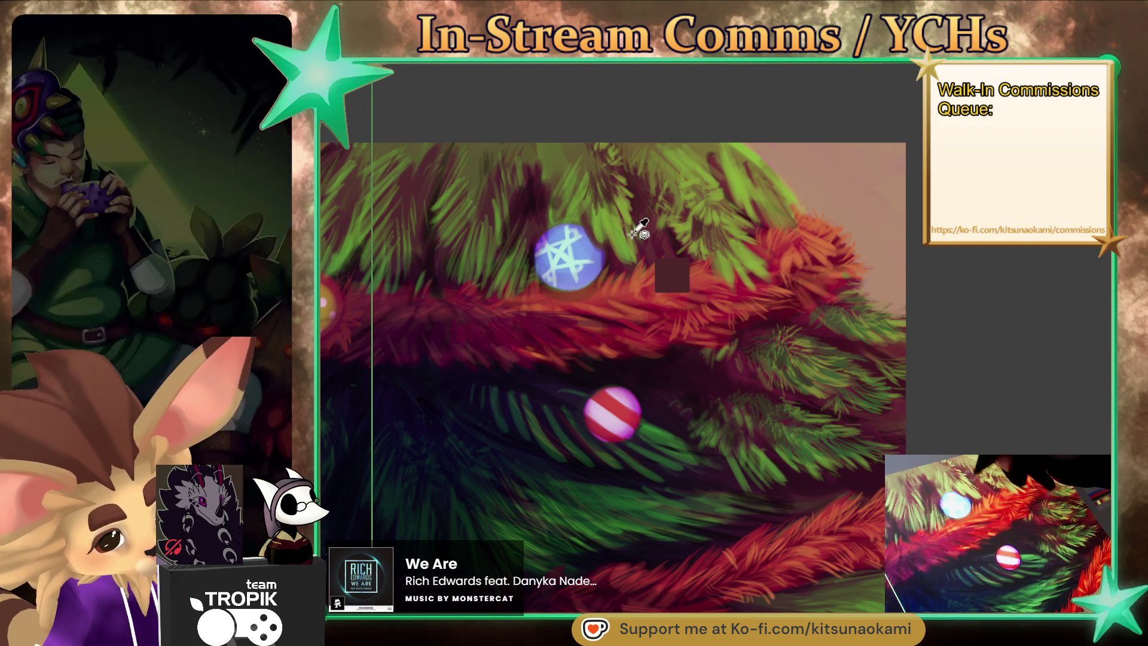
ctrl+click(660, 165)
drag(615, 213, 614, 239)
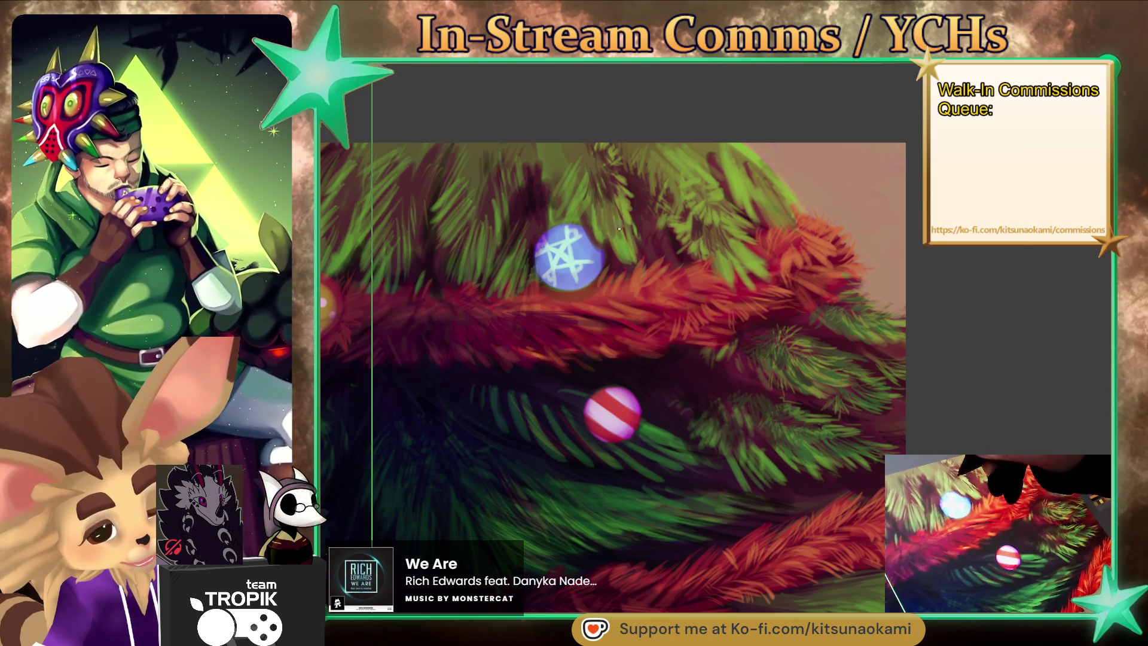
drag(616, 191, 615, 216)
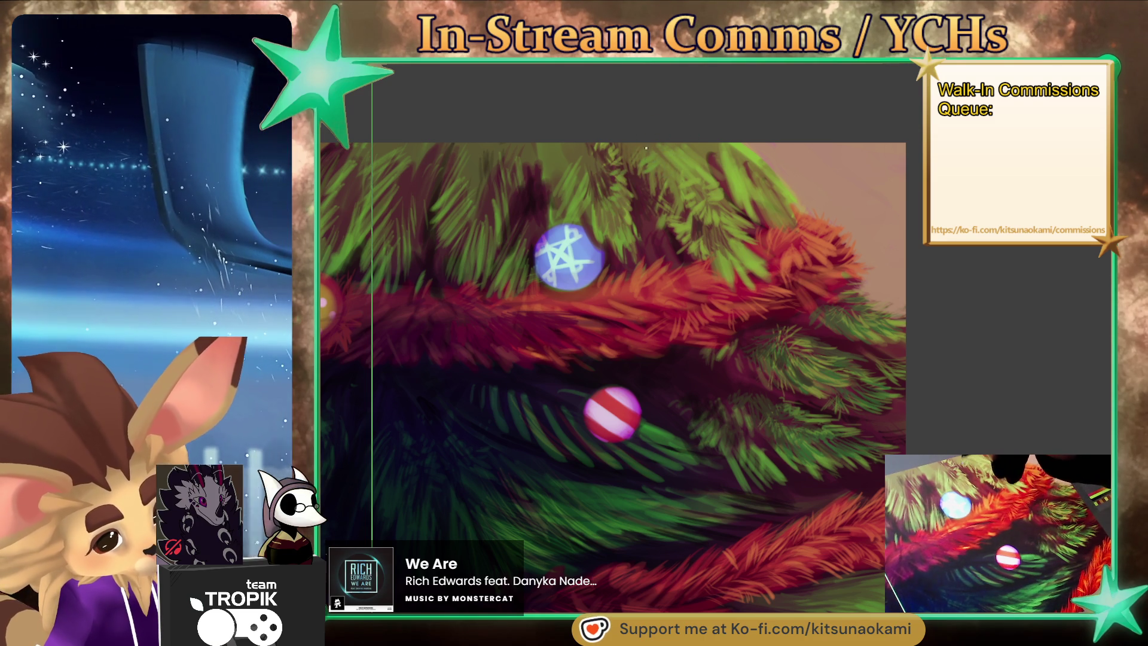
Sample brown and darker tones from the upper-right branches for more shading.
ctrl+click(649, 197)
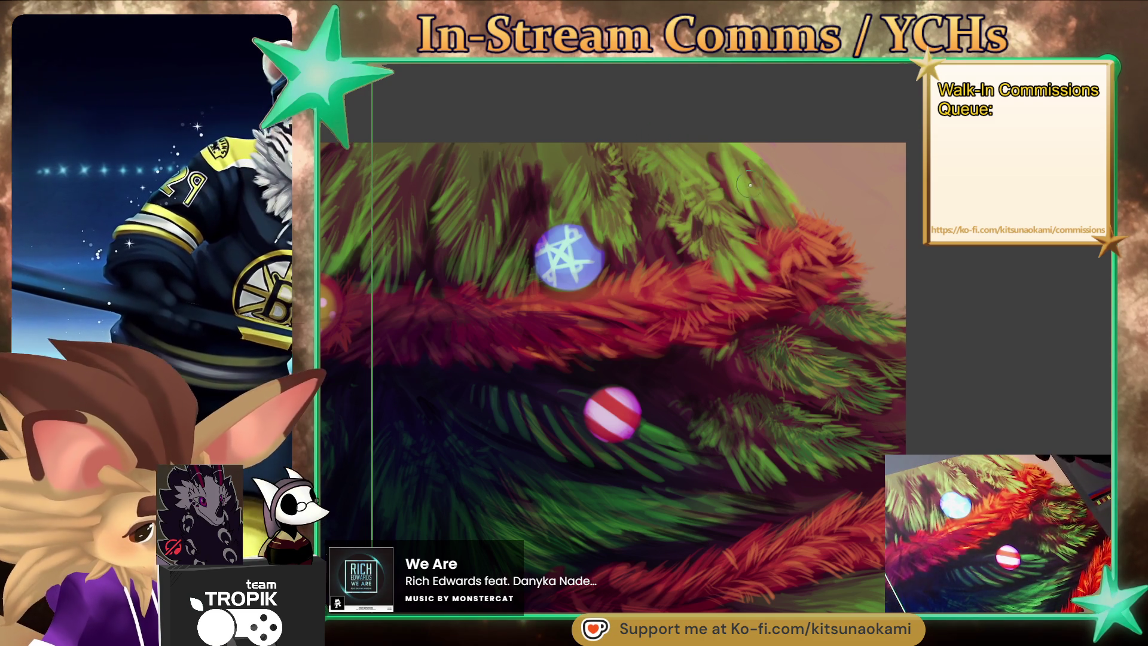
ctrl+click(731, 202)
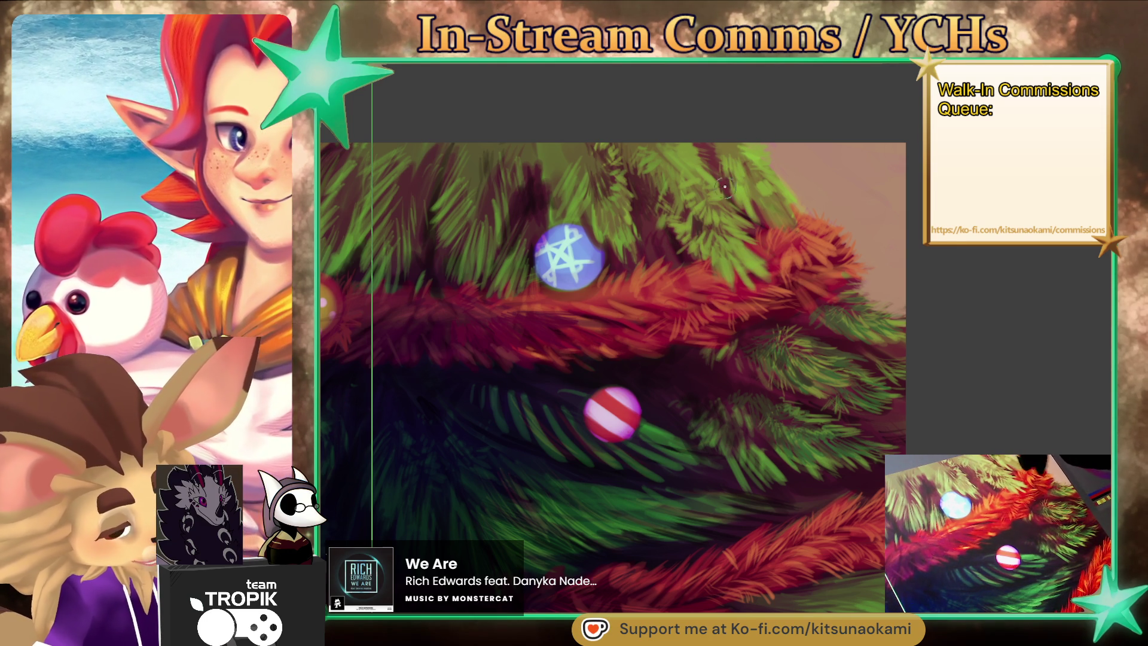
drag(690, 185, 746, 249)
ctrl+click(703, 236)
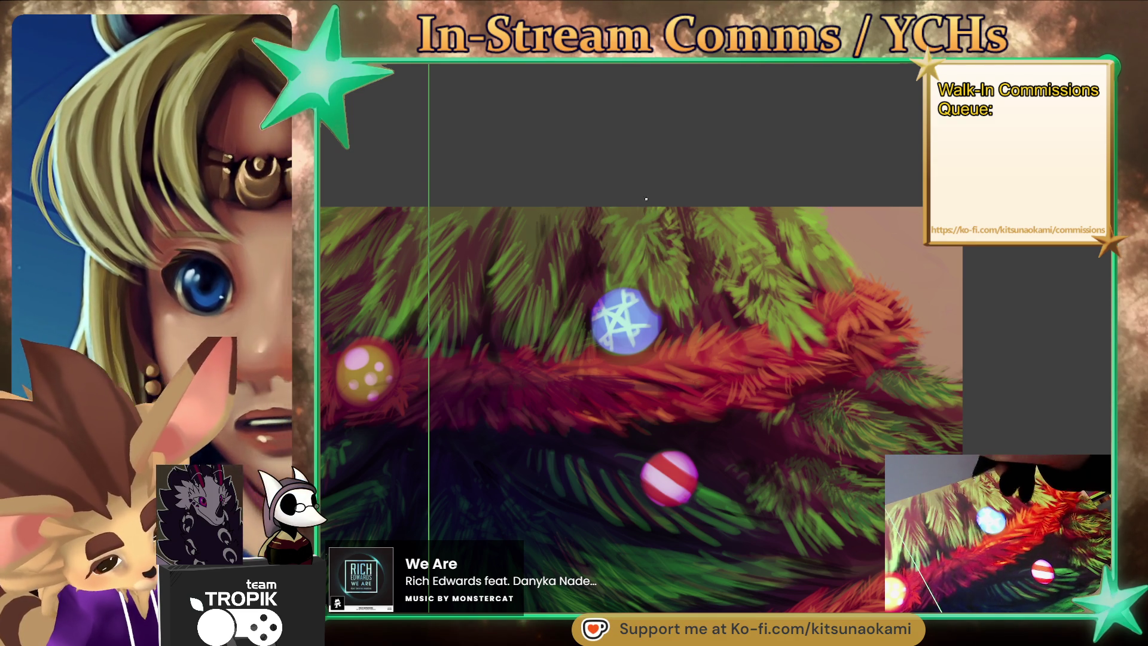
Sample dark red from the lower garland, check the whole tree, then frame the garland by the paw ornament.
scroll(645, 200, down, 5)
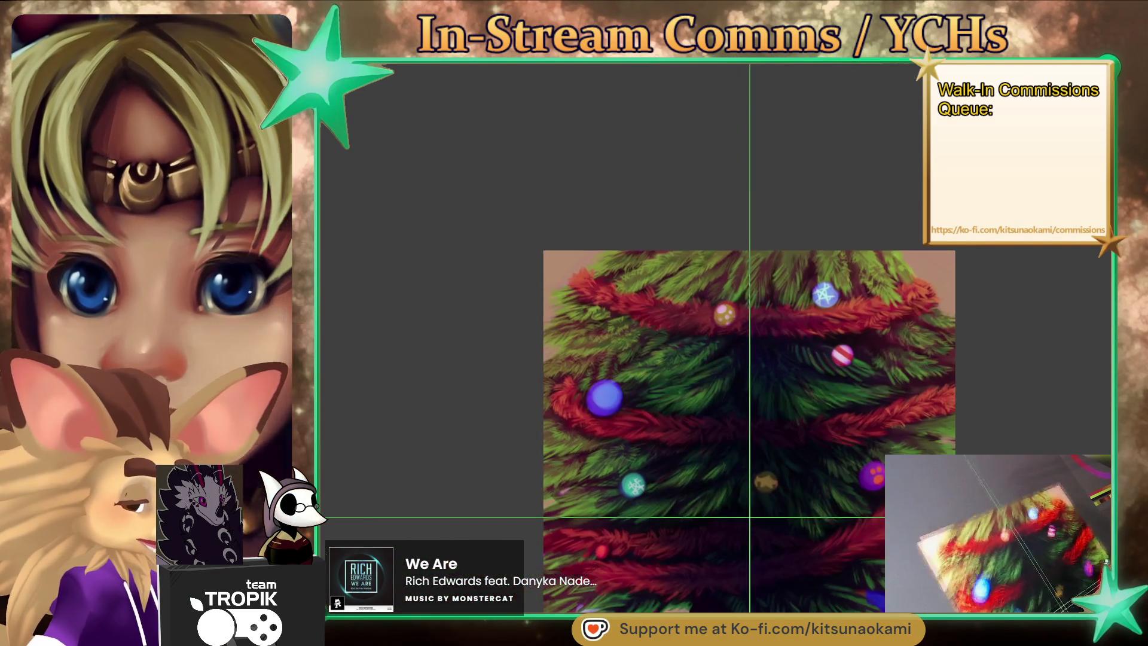
scroll(716, 338, up, 3)
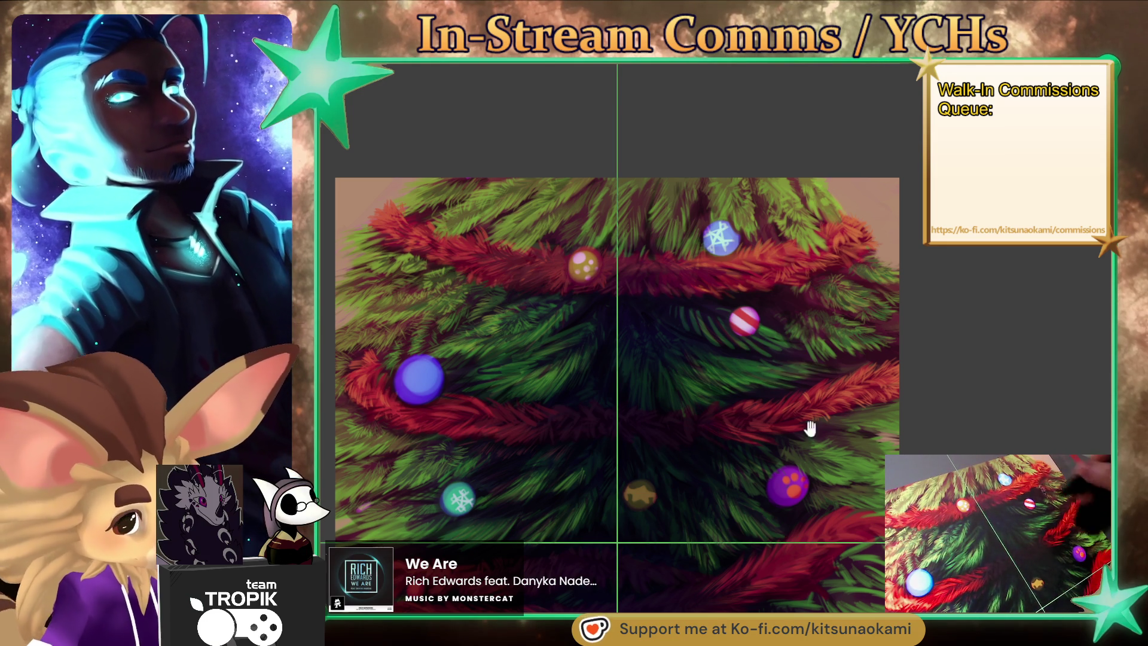
scroll(777, 388, up, 5)
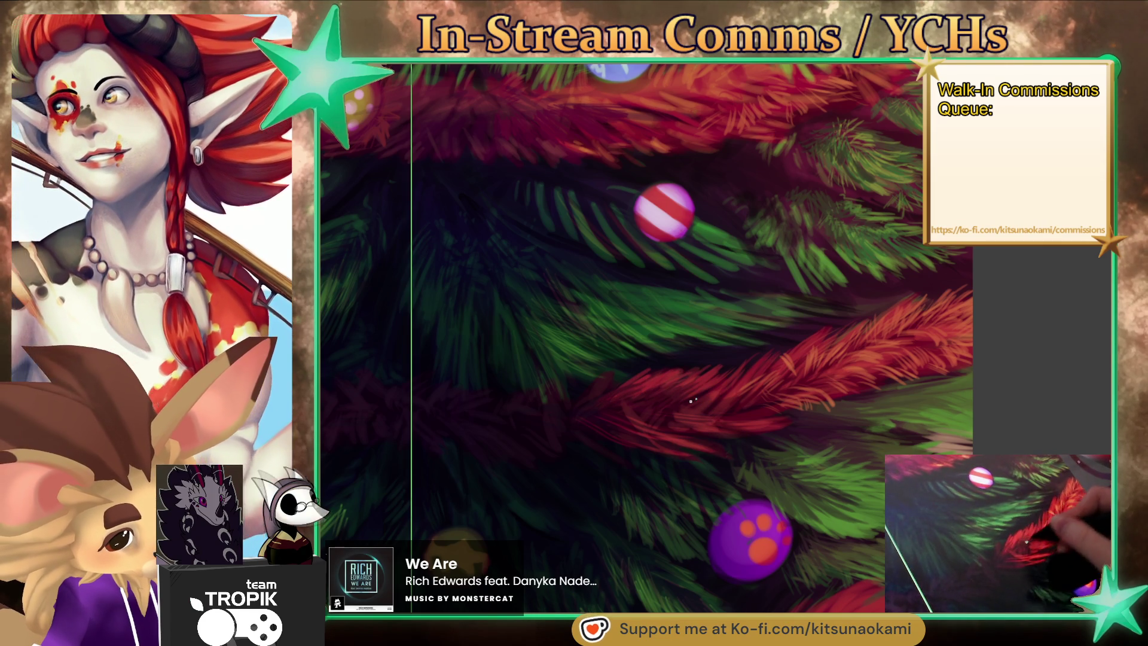
alt+click(779, 374)
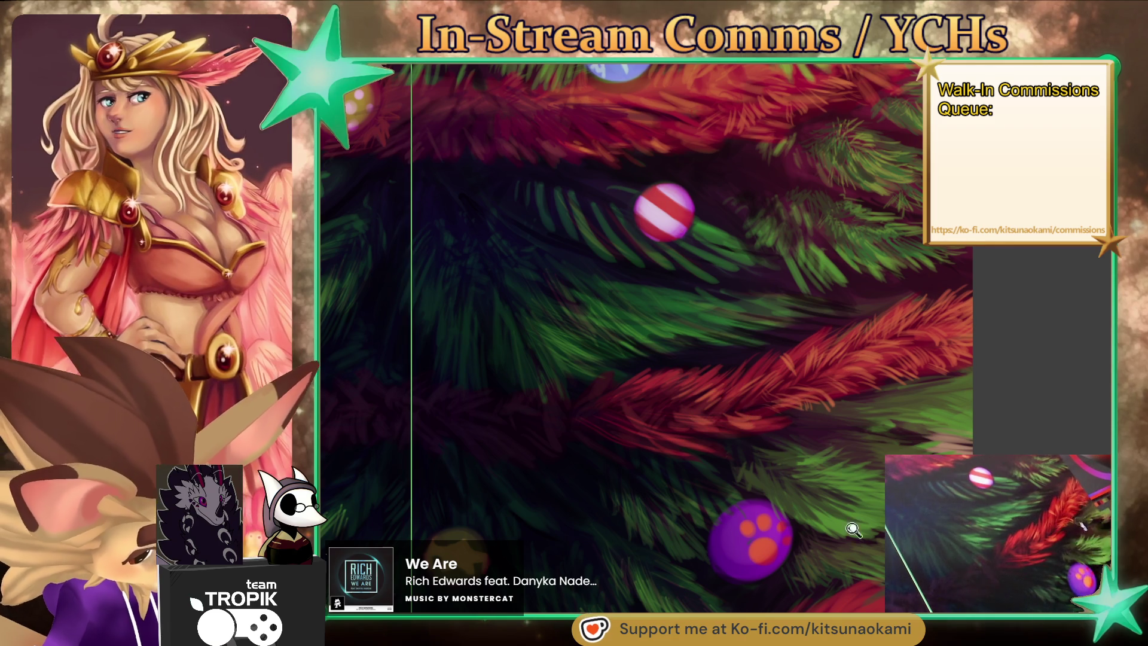
key(ctrl+minus)
scroll(761, 333, up, 5)
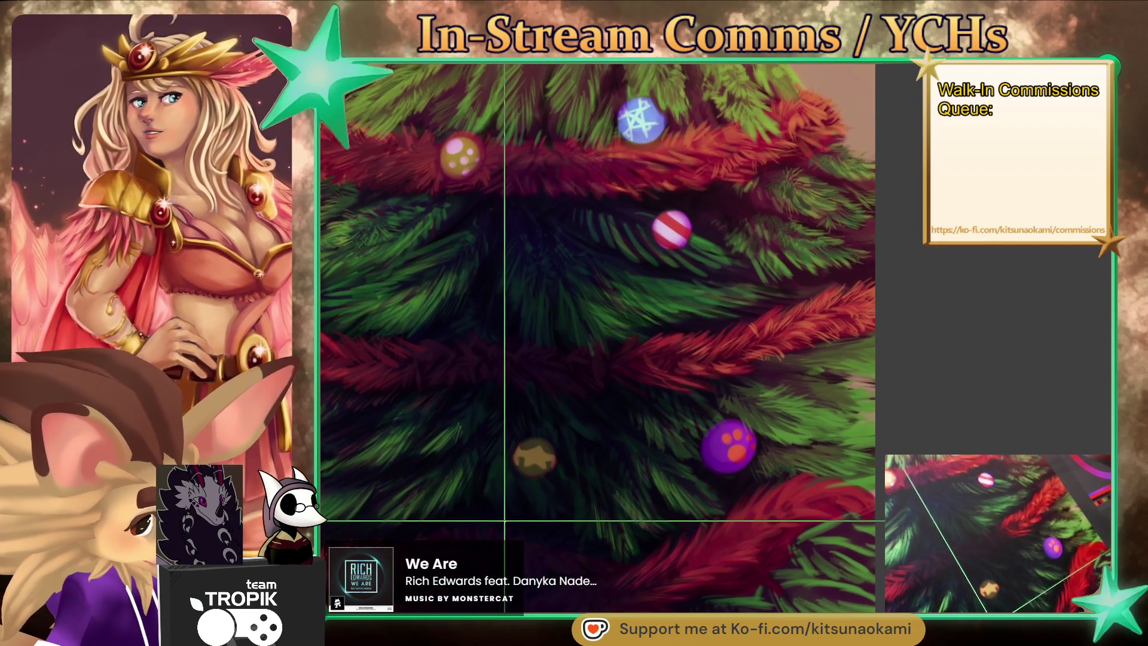
scroll(761, 333, up, 3)
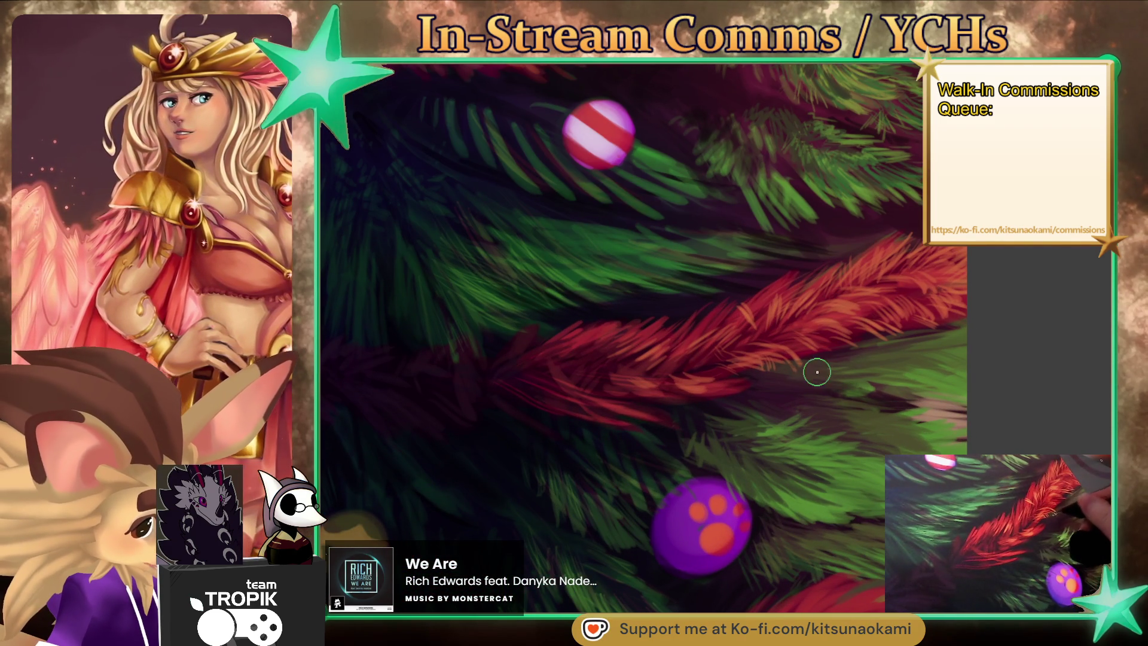
scroll(810, 418, down, 3)
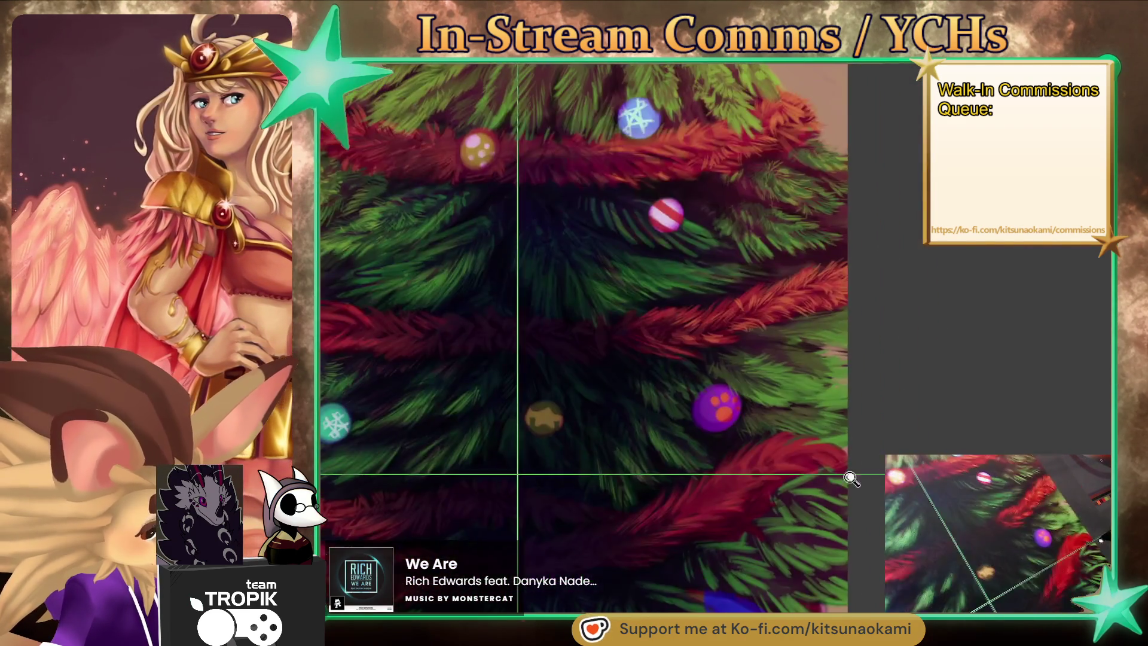
scroll(837, 458, up, 3)
drag(837, 458, 841, 437)
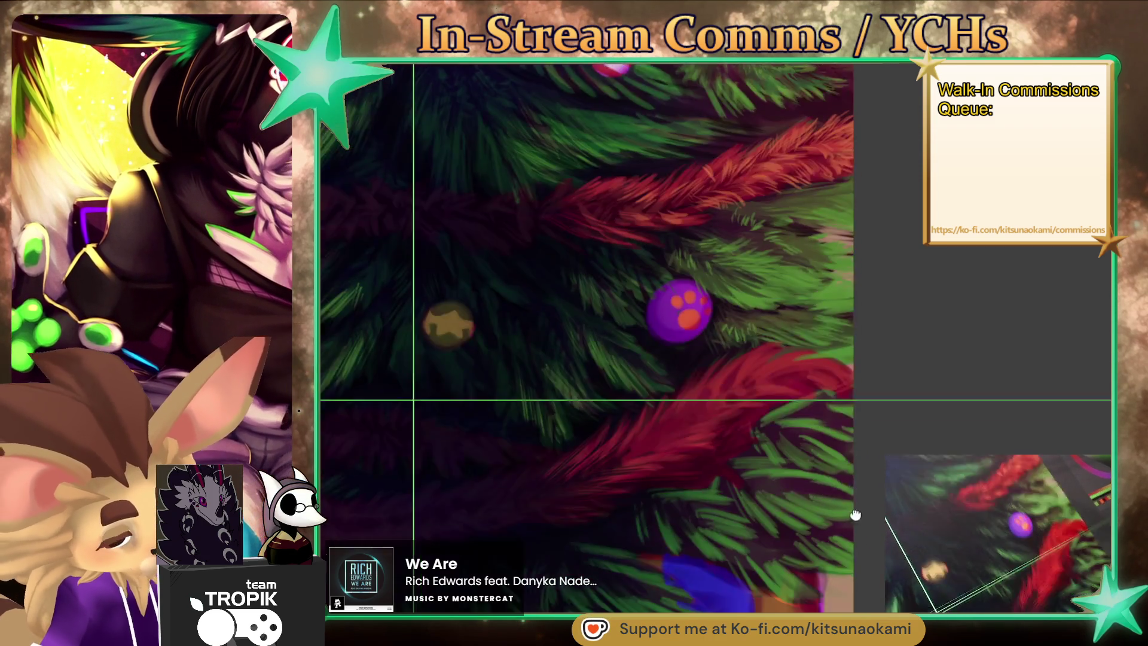
Move the view to the lower and lower-left branches above the presents to keep brushing needles.
drag(851, 586, 827, 495)
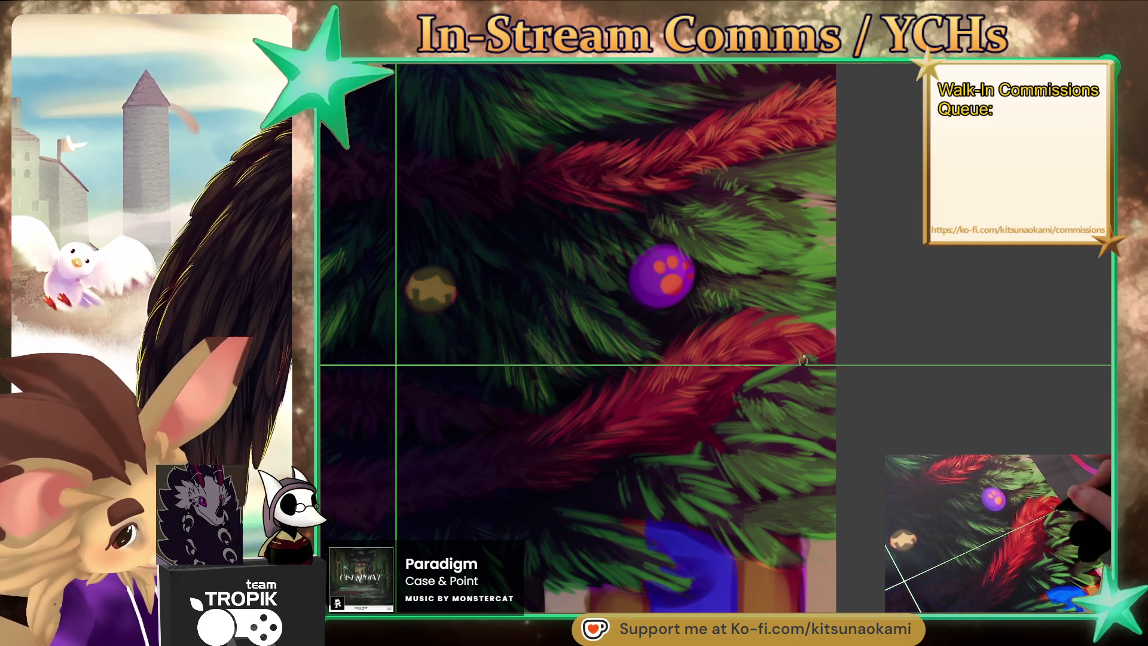
drag(832, 537, 897, 507)
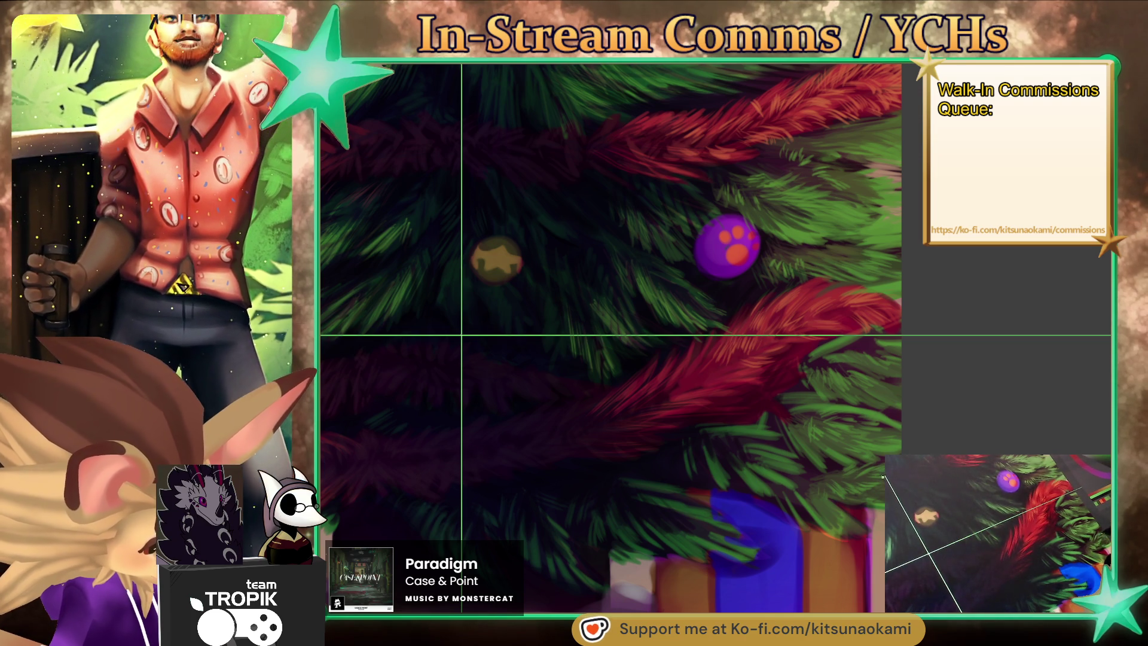
Sample a branch green and paint needle strokes around the blue ornament.
scroll(829, 476, down, 3)
scroll(829, 475, down, 3)
scroll(830, 476, down, 2)
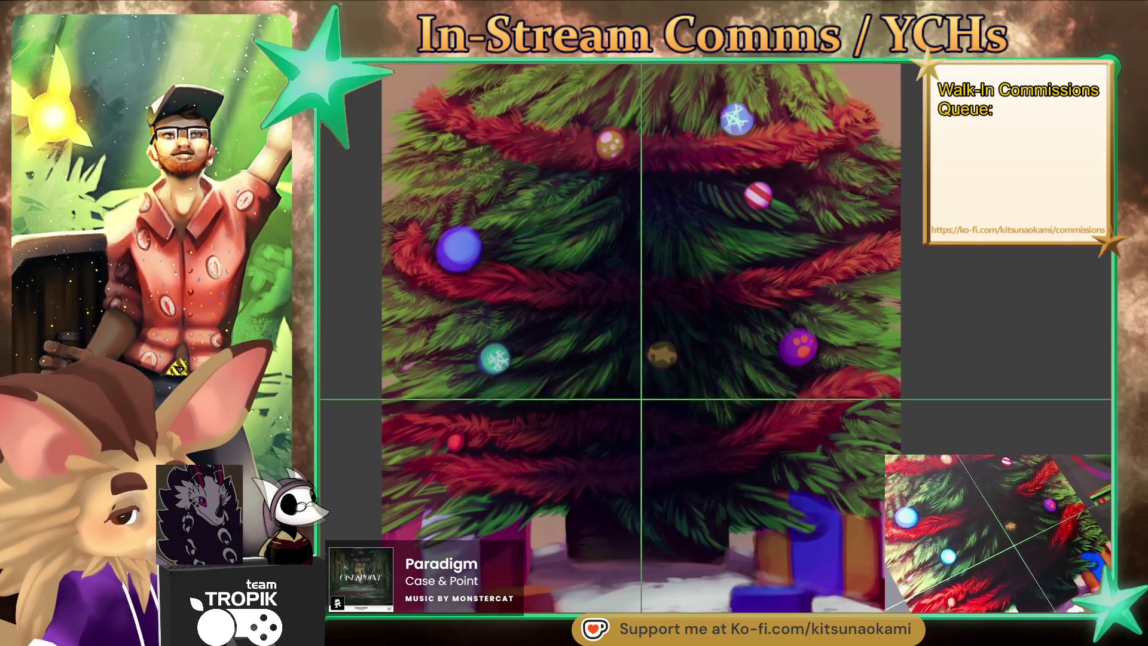
scroll(802, 367, up, 2)
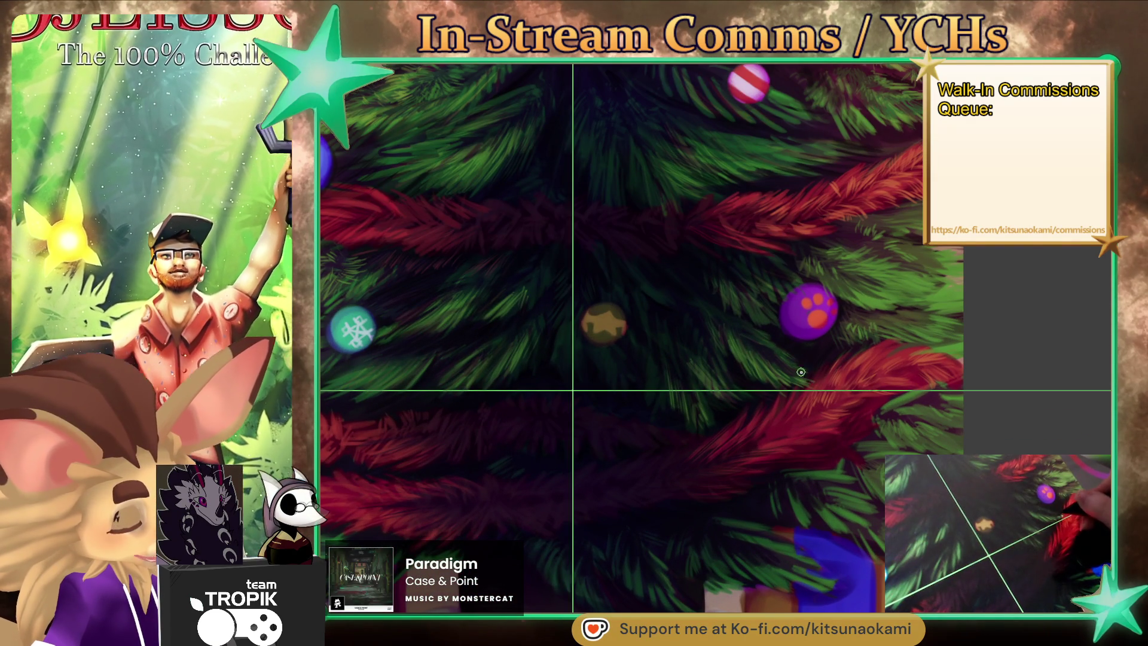
scroll(801, 366, down, 2)
scroll(801, 366, down, 3)
scroll(801, 367, up, 1)
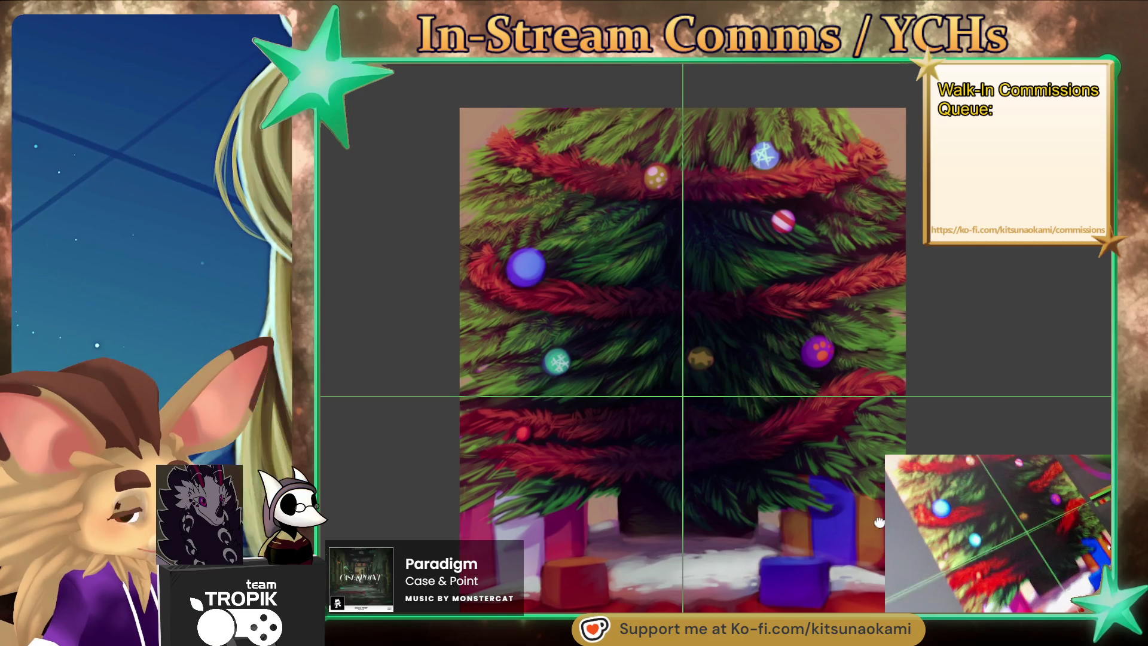
scroll(801, 366, up, 1)
scroll(592, 464, up, 2)
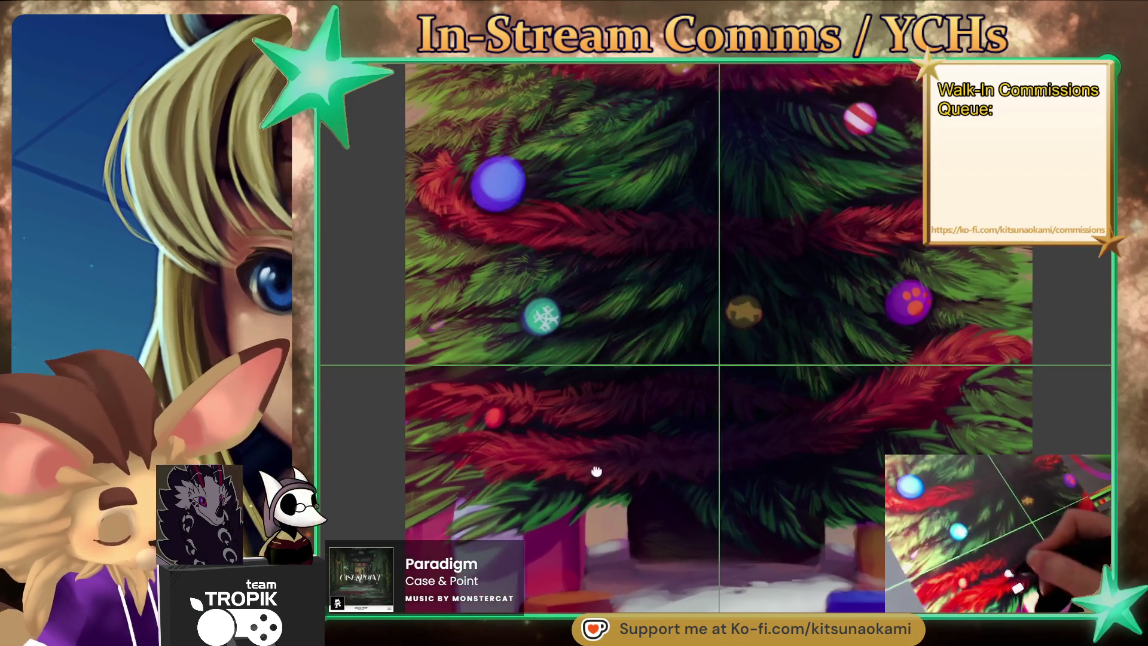
scroll(592, 464, up, 1)
scroll(579, 456, up, 1)
scroll(631, 453, up, 1)
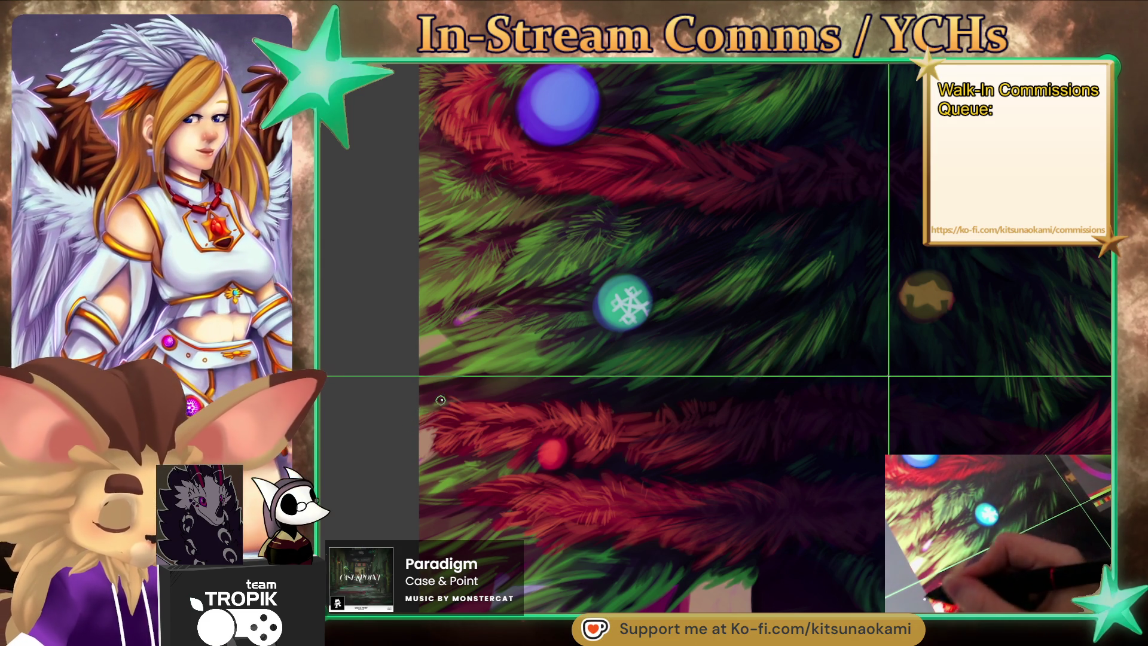
alt+click(544, 345)
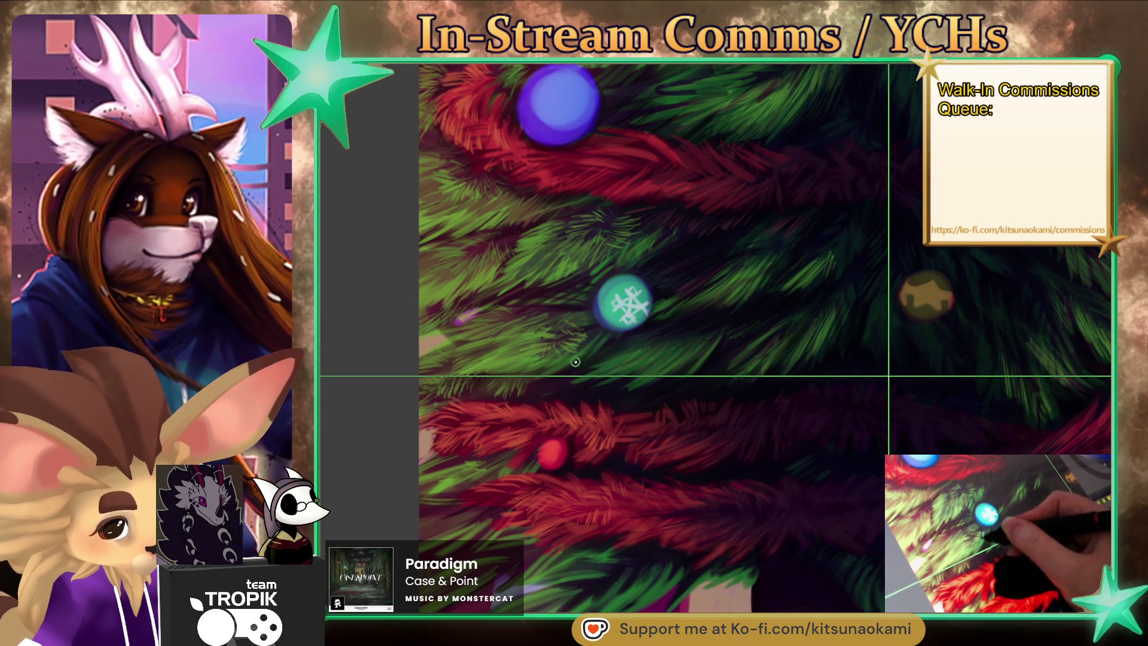
drag(545, 359, 527, 363)
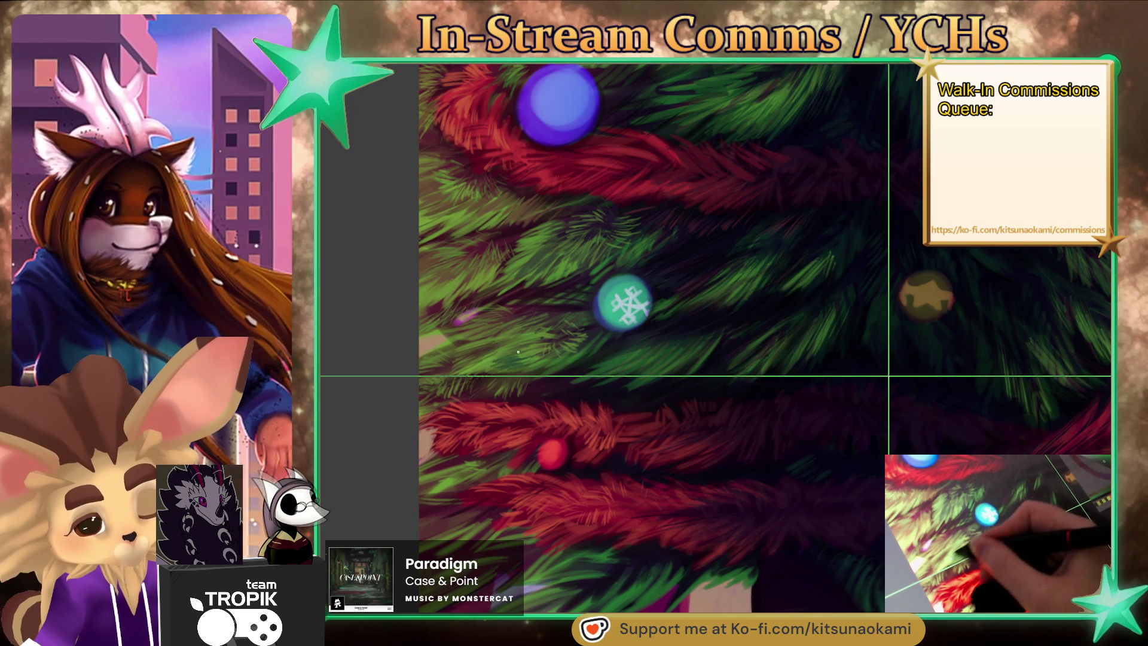
Sample a dark green and continue needle strokes further down near the snowflake ornament, then zoom out.
drag(517, 359, 484, 363)
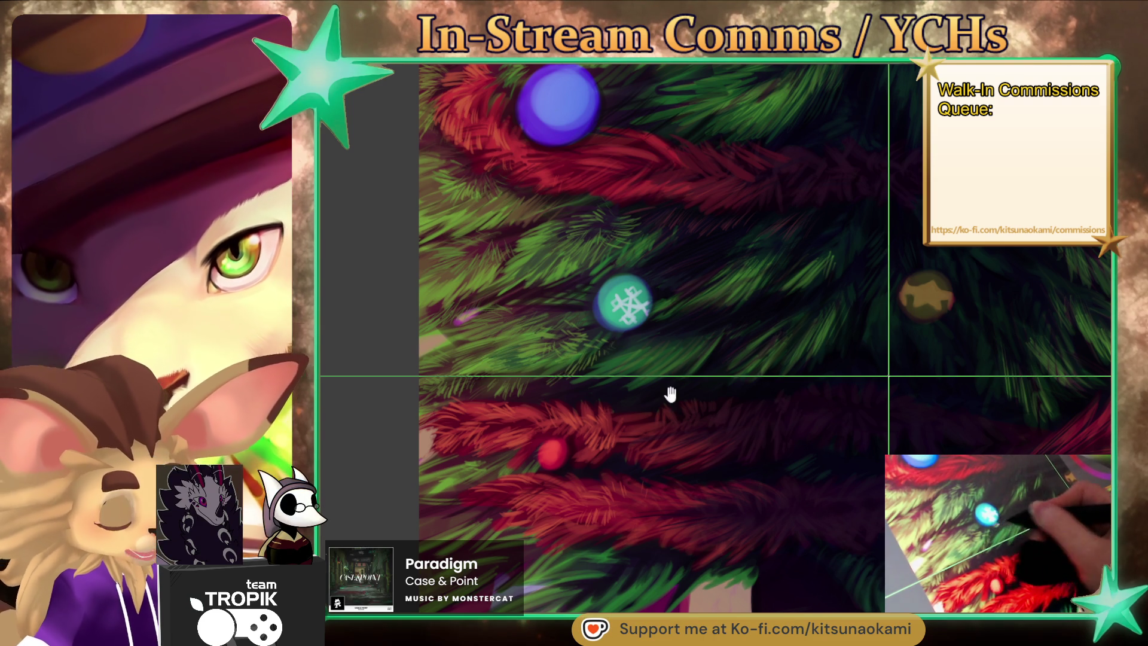
drag(660, 373, 655, 466)
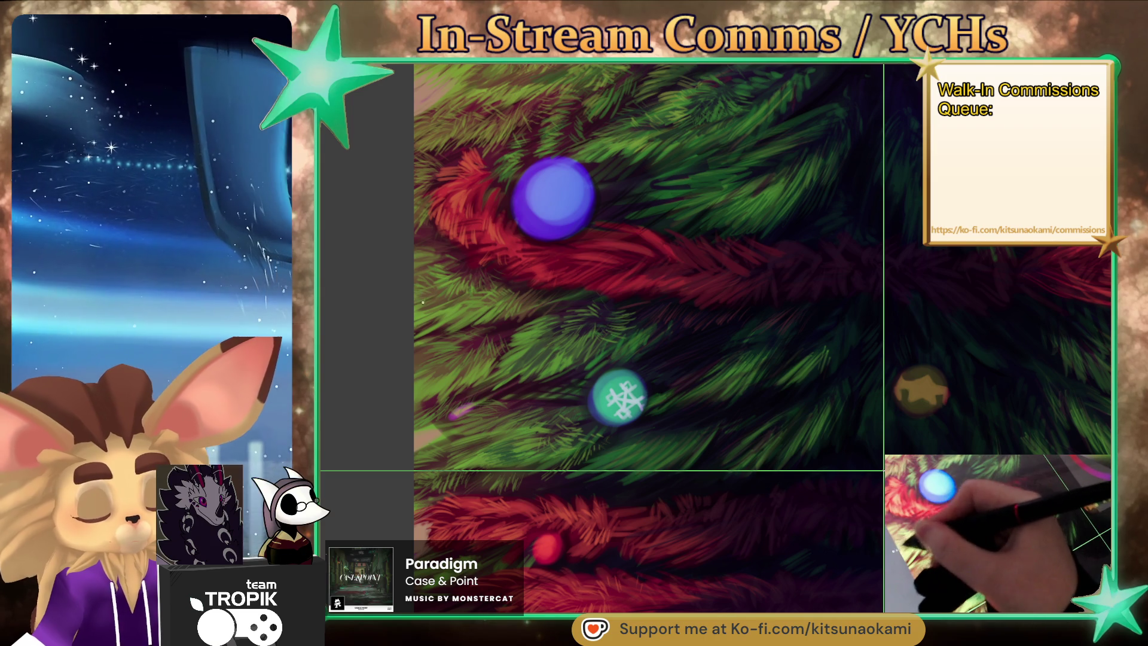
mouse_move(807, 499)
mouse_down()
mouse_move(799, 513)
mouse_move(834, 521)
mouse_up()
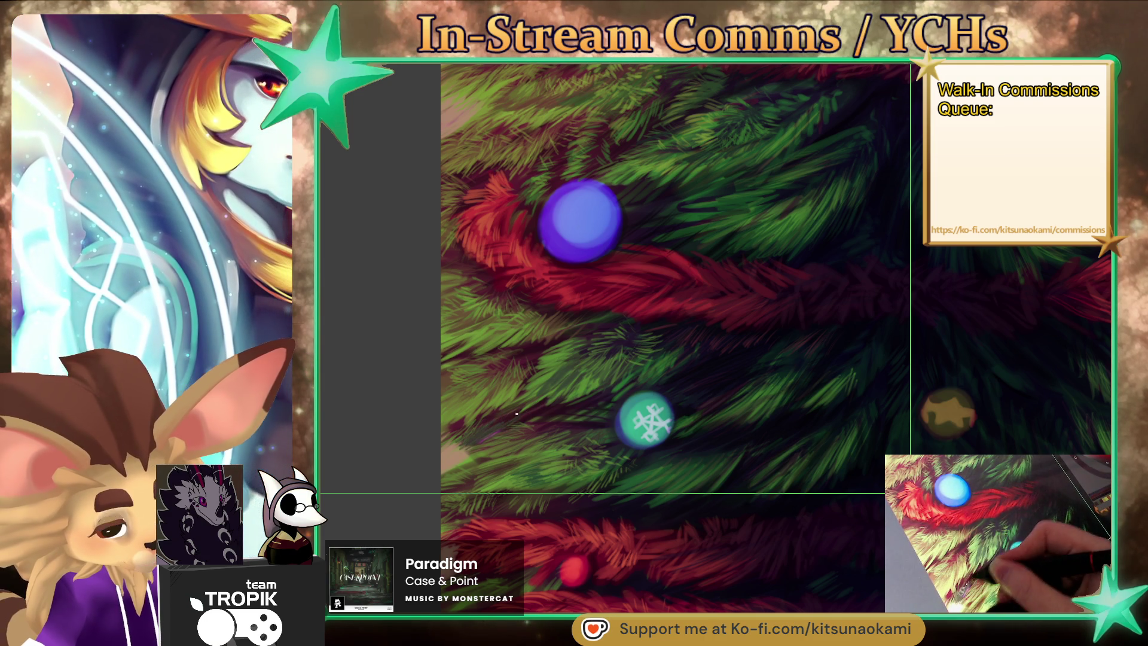
scroll(497, 417, down, 5)
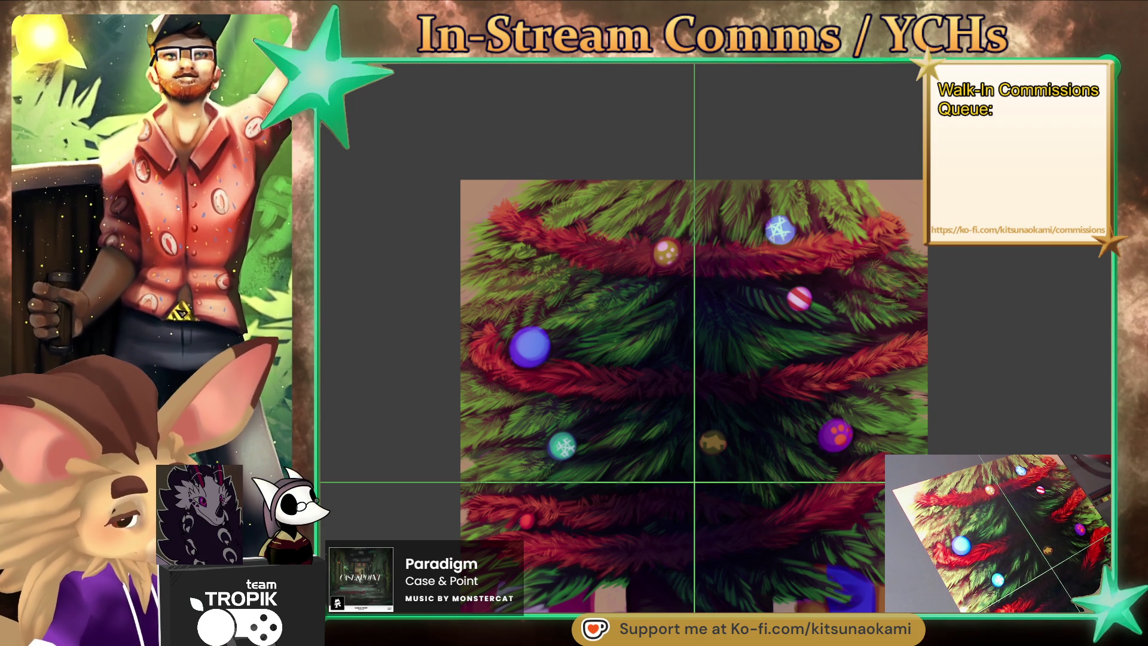
Bring the top garland's gold spotted ornament into view and enlarge the brush.
drag(658, 358, 620, 335)
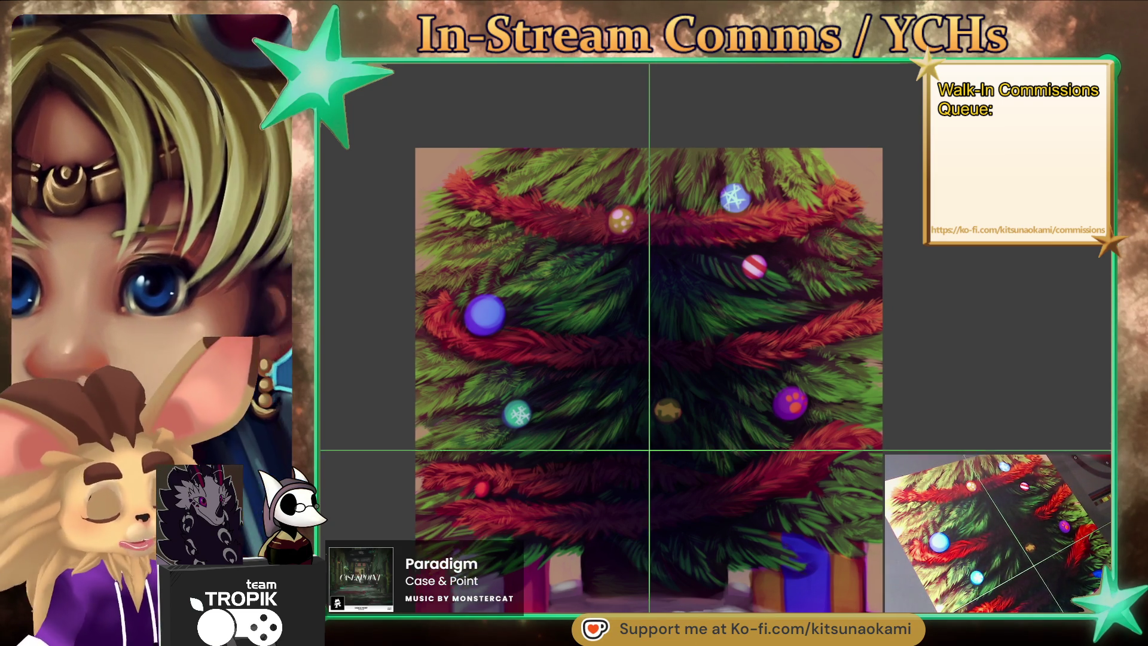
drag(866, 459, 840, 439)
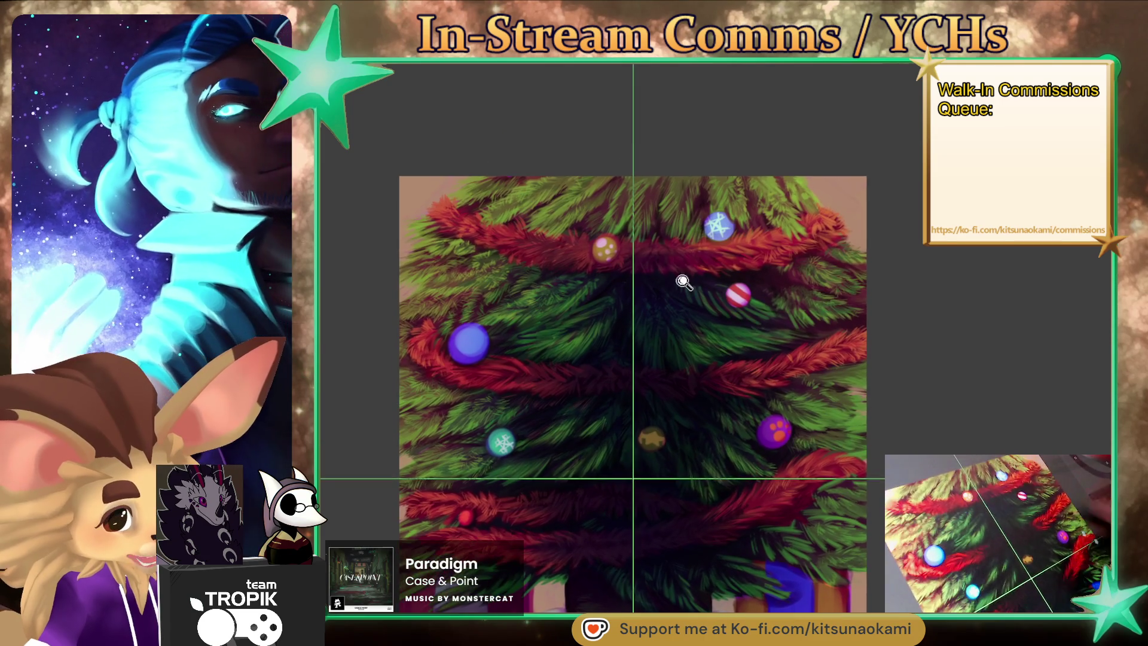
scroll(596, 272, up, 3)
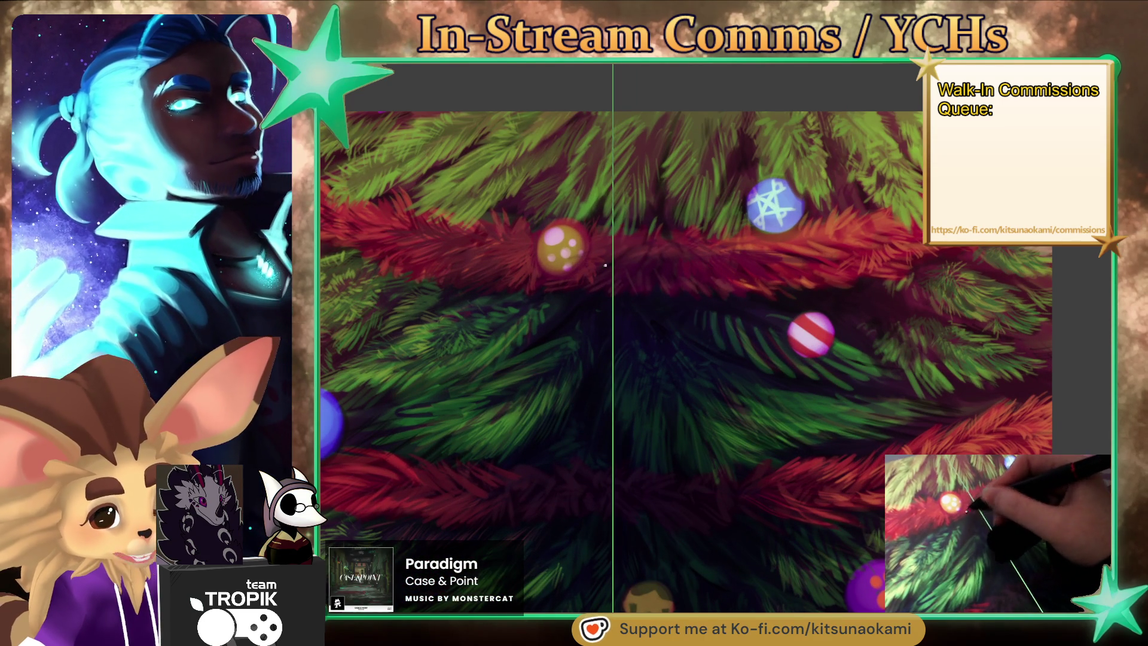
drag(698, 455, 747, 346)
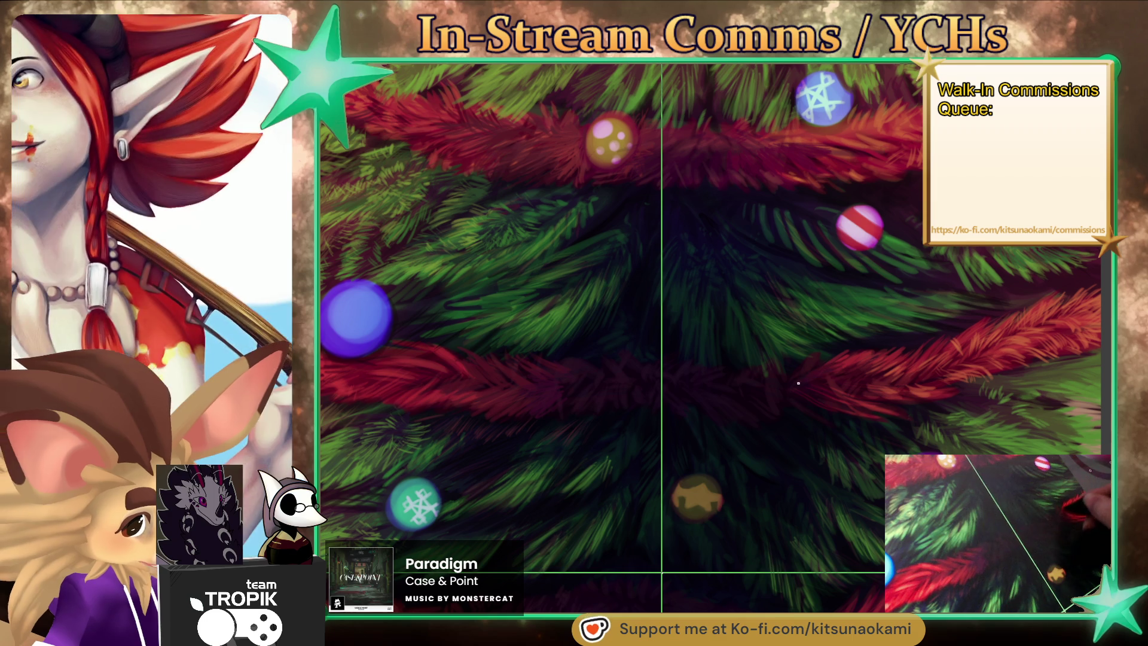
scroll(820, 380, down, 5)
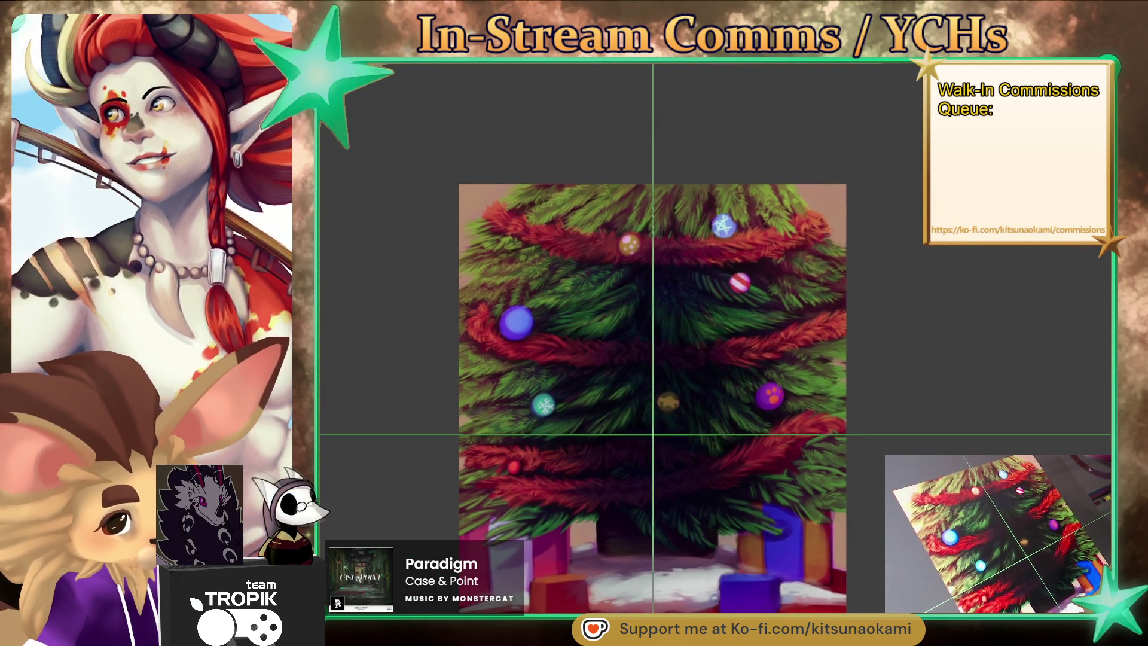
scroll(673, 383, up, 2)
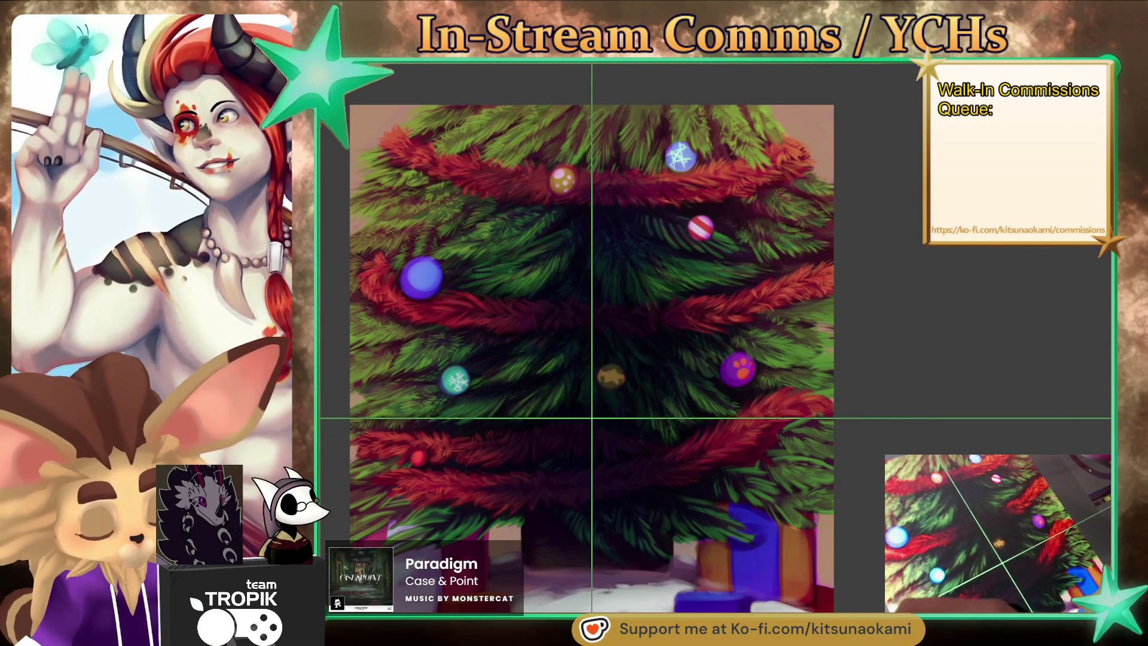
key(bracketright)
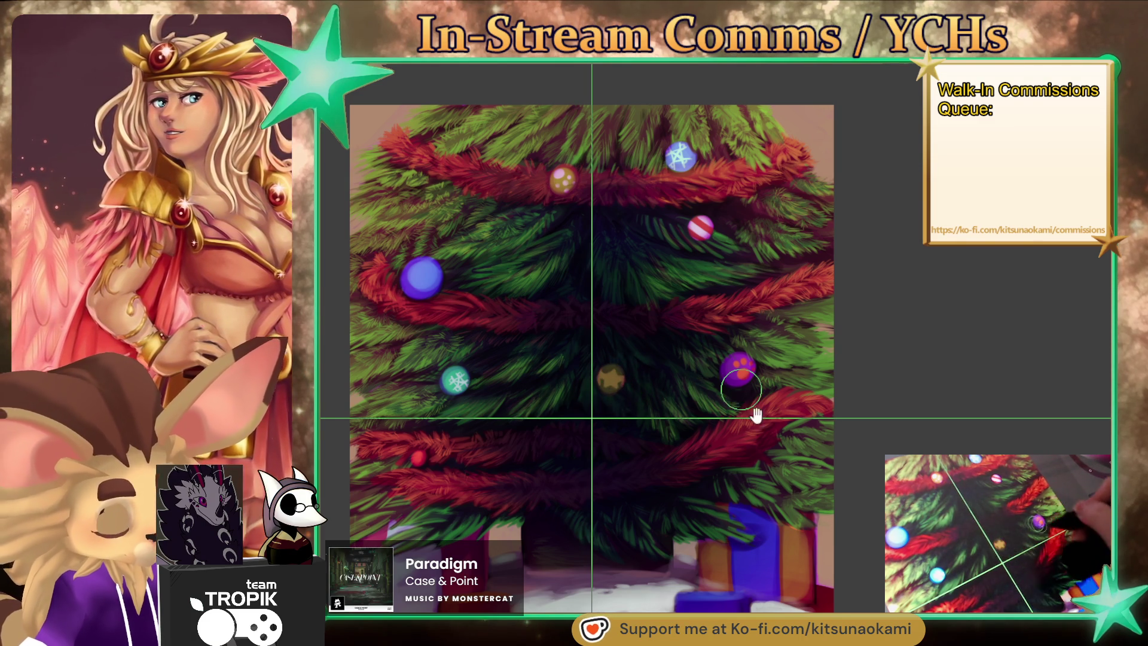
Paint a bright highlight across the gold ornament's top and sample its pink.
drag(748, 397, 823, 550)
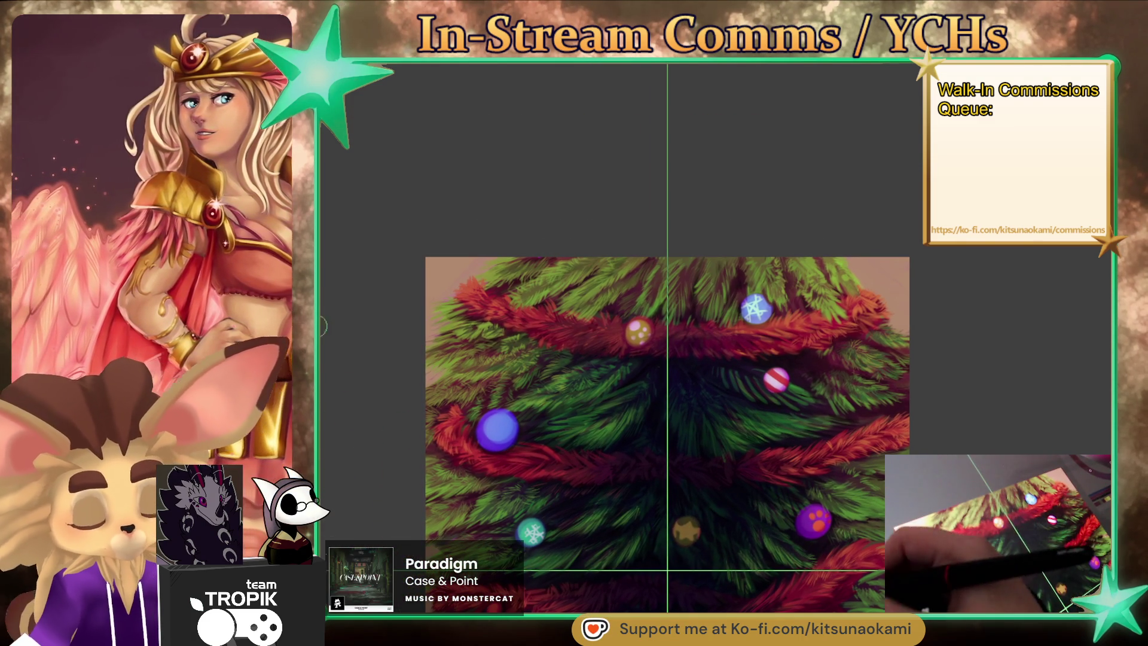
scroll(635, 329, up, 3)
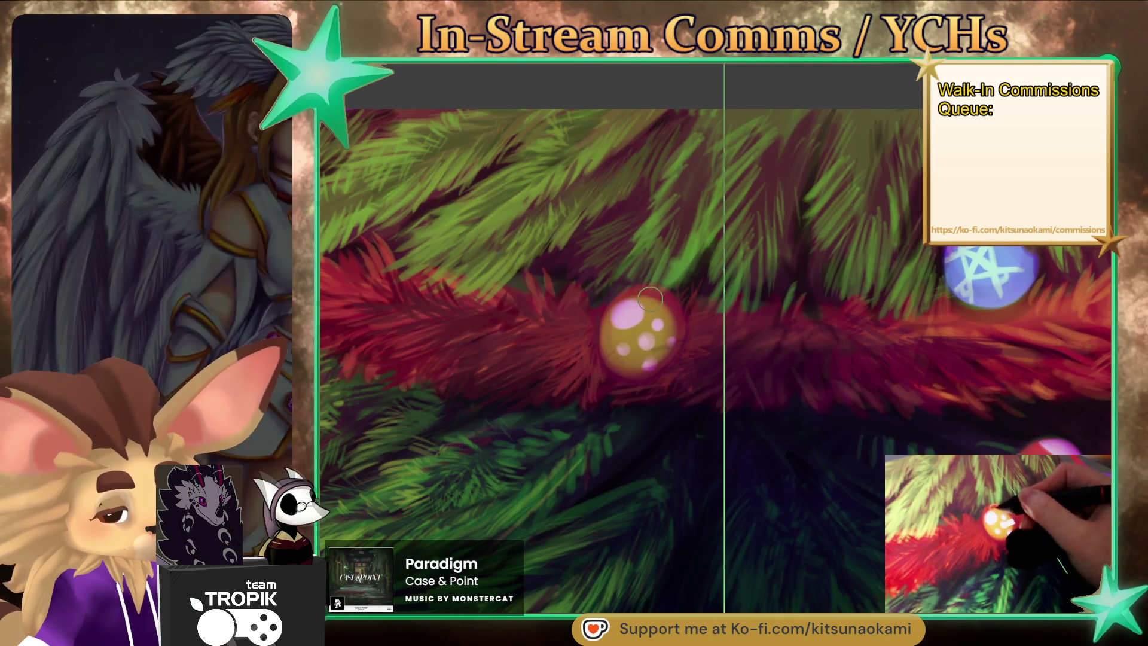
drag(608, 315, 673, 315)
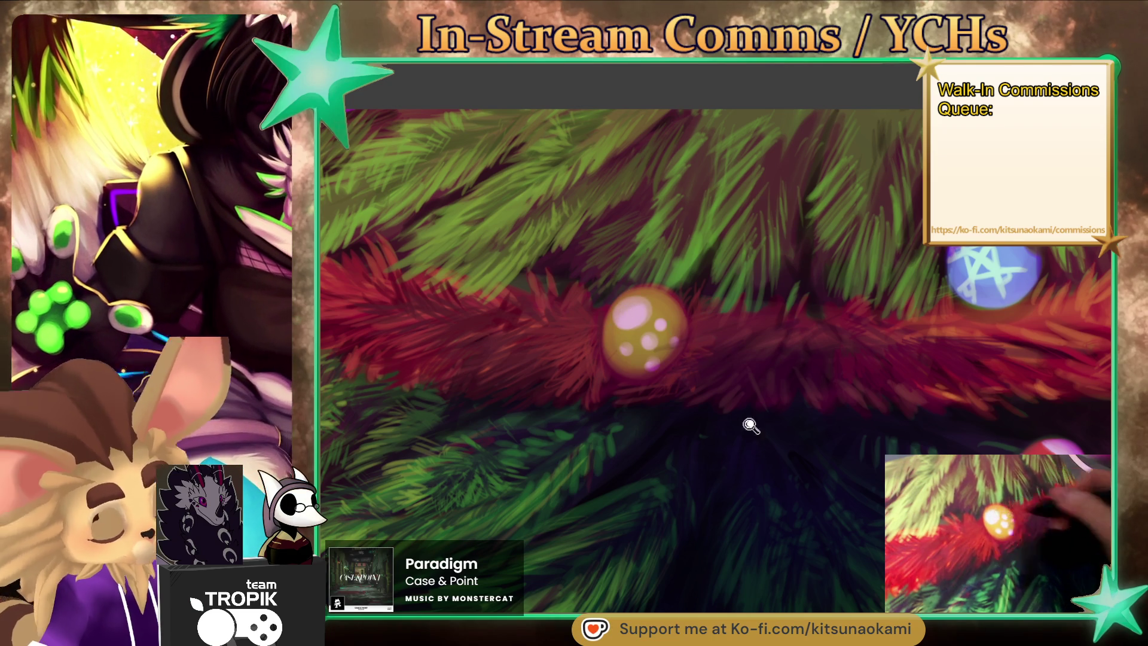
drag(738, 256, 801, 399)
alt+click(792, 404)
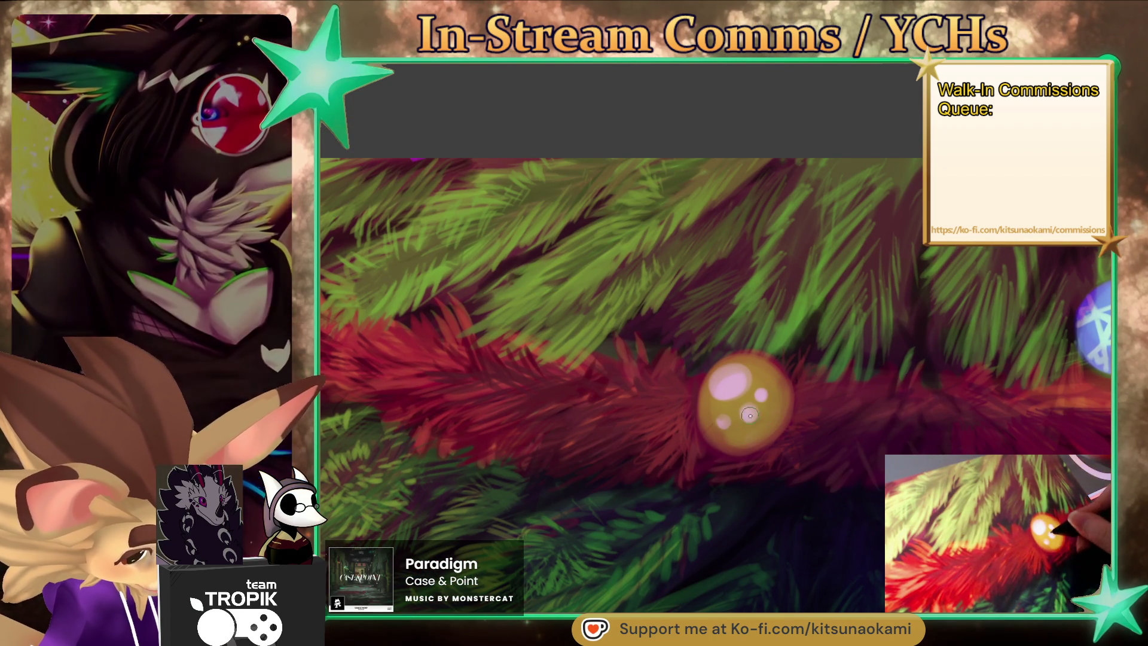
scroll(740, 439, down, 5)
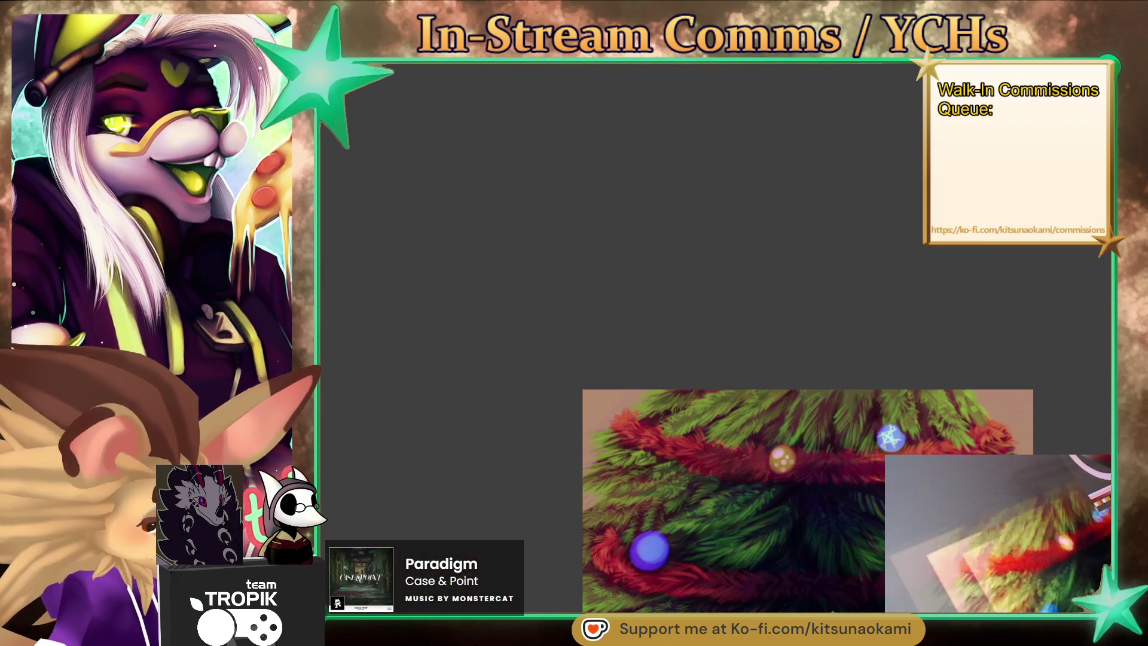
scroll(637, 376, up, 5)
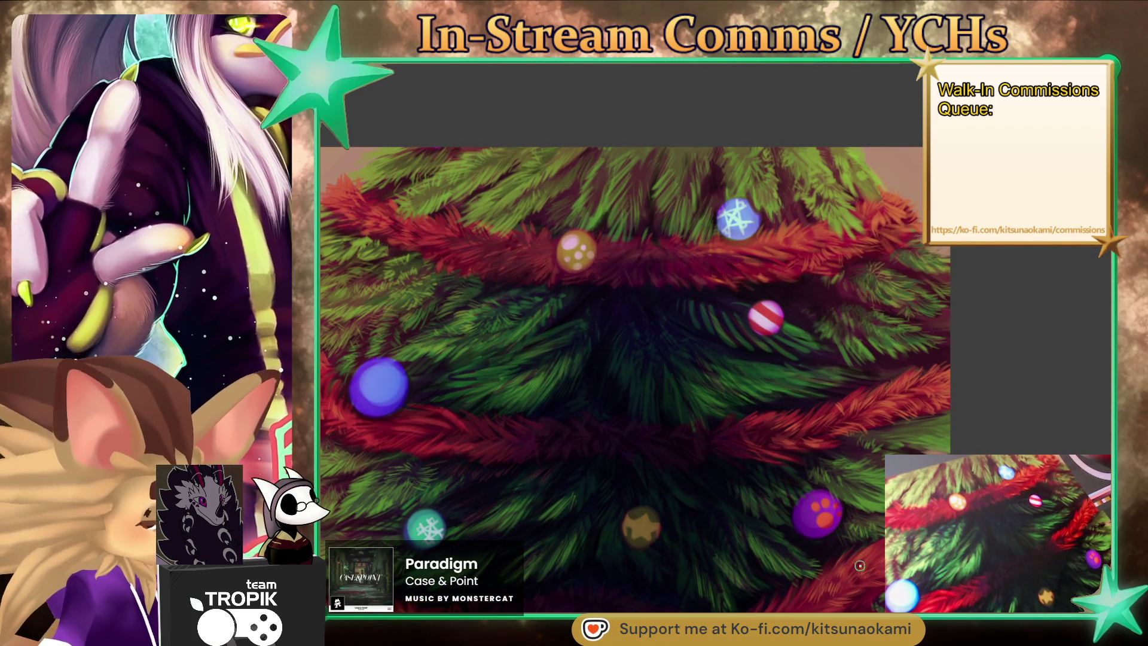
Sample a pink near the purple paw ornament and rework the surrounding needles.
scroll(856, 568, up, 3)
scroll(659, 438, right, 3)
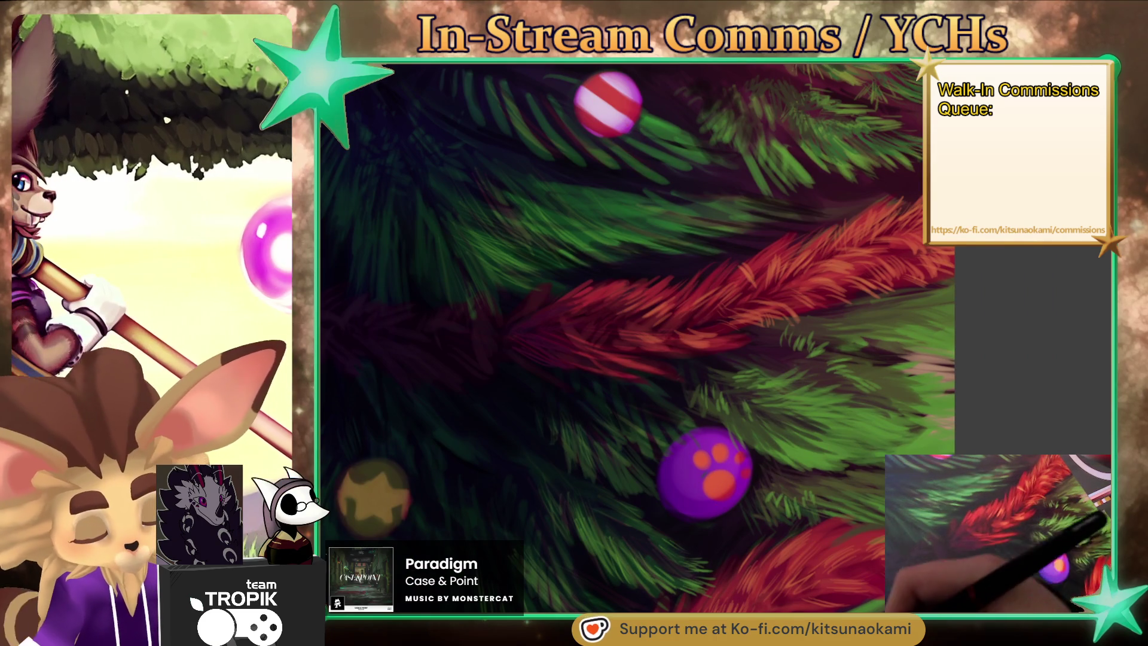
click(659, 437)
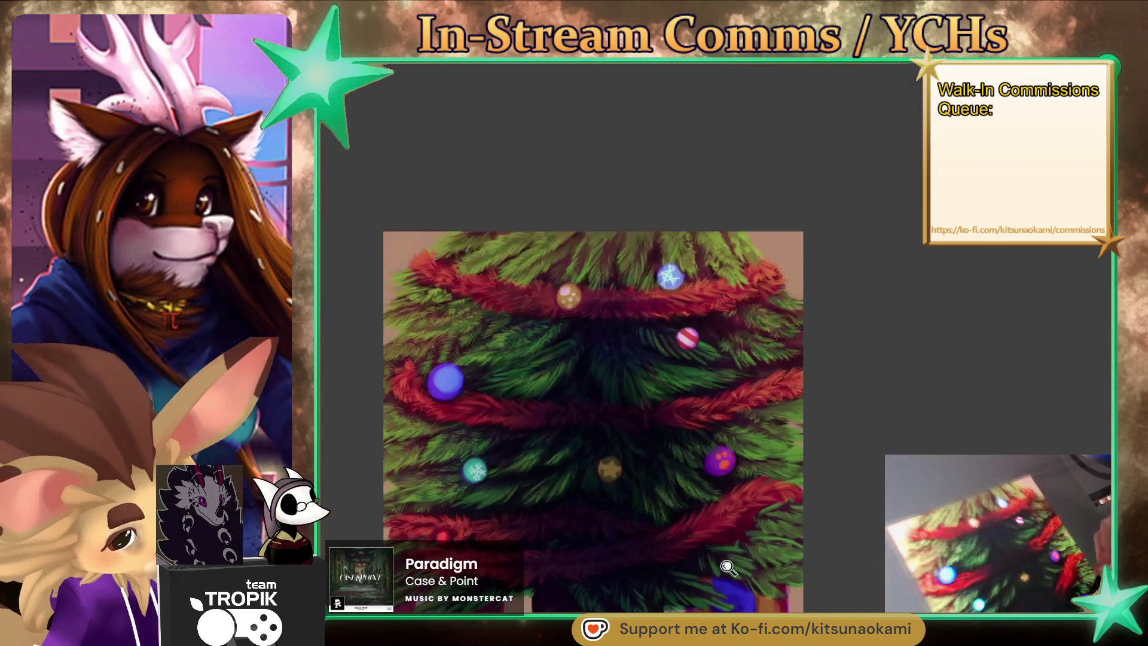
drag(715, 422, 685, 541)
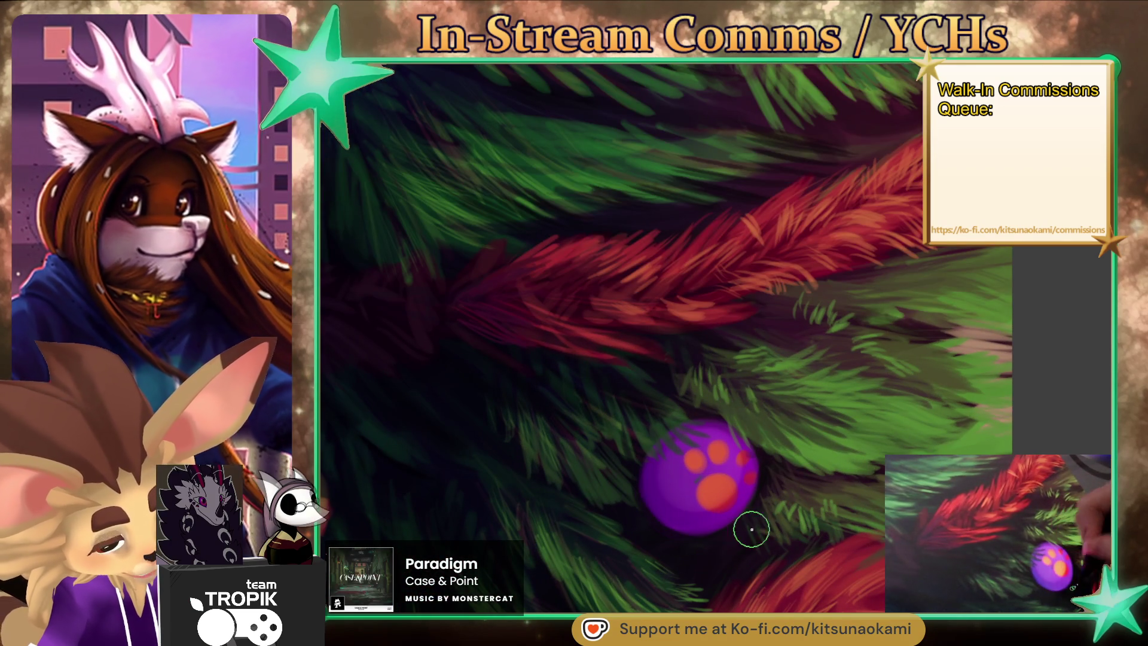
drag(800, 524, 825, 530)
scroll(825, 531, up, 5)
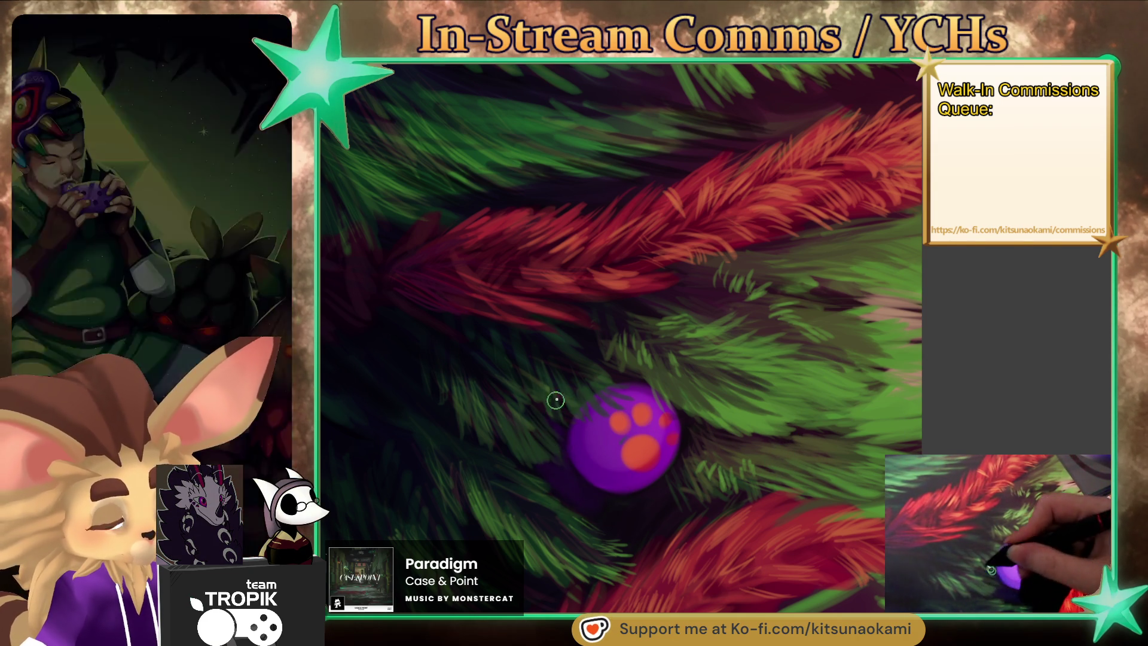
Move to the blue ornament and sample a colour beside it for more needle strokes.
scroll(704, 525, down, 5)
scroll(704, 524, up, 2)
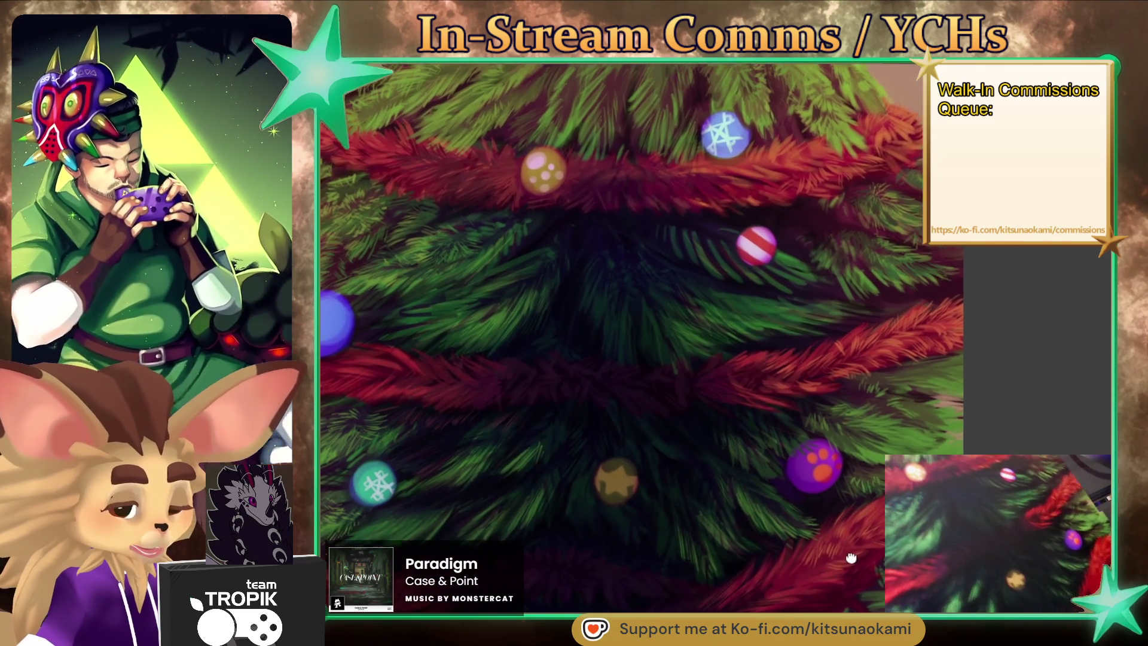
scroll(846, 496, up, 3)
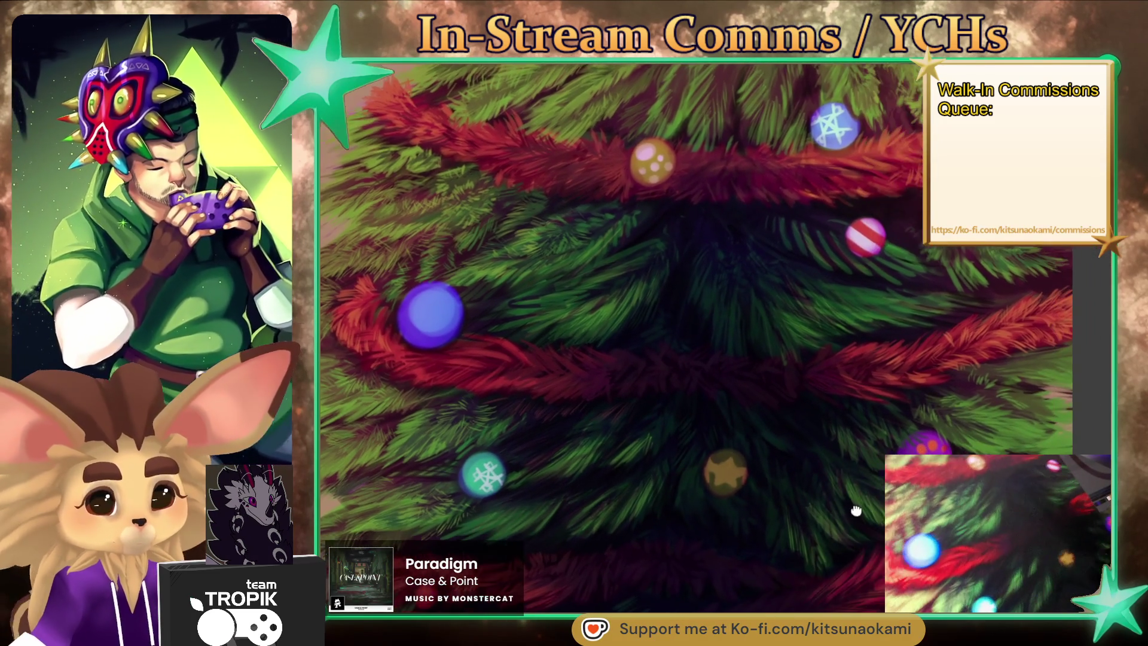
scroll(601, 435, up, 3)
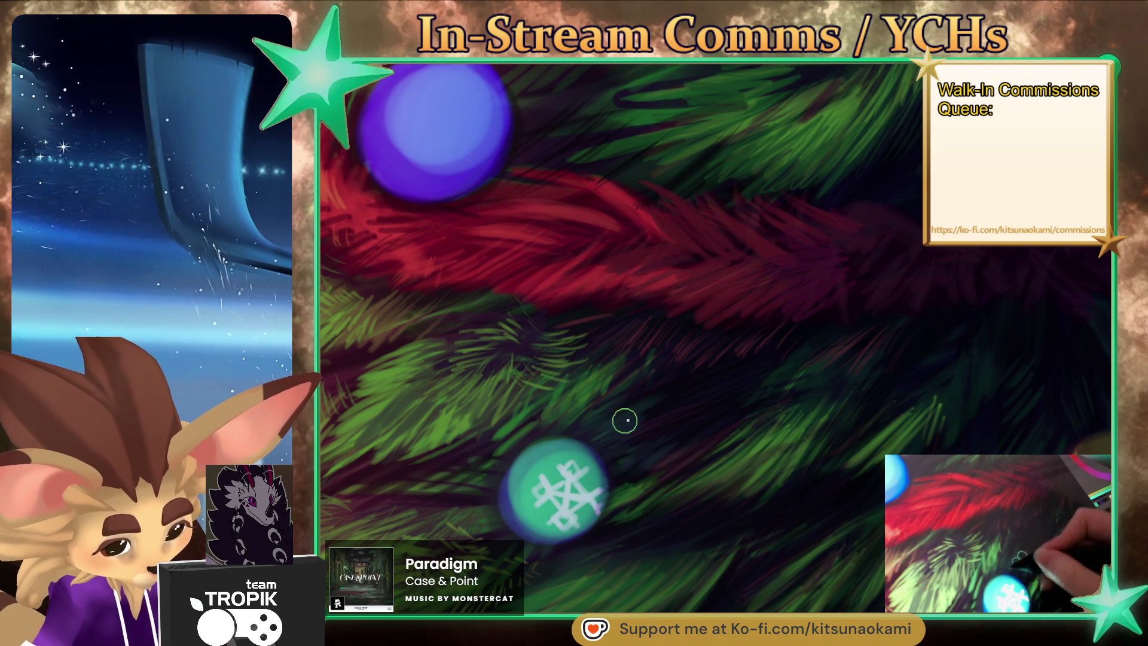
drag(708, 414, 715, 551)
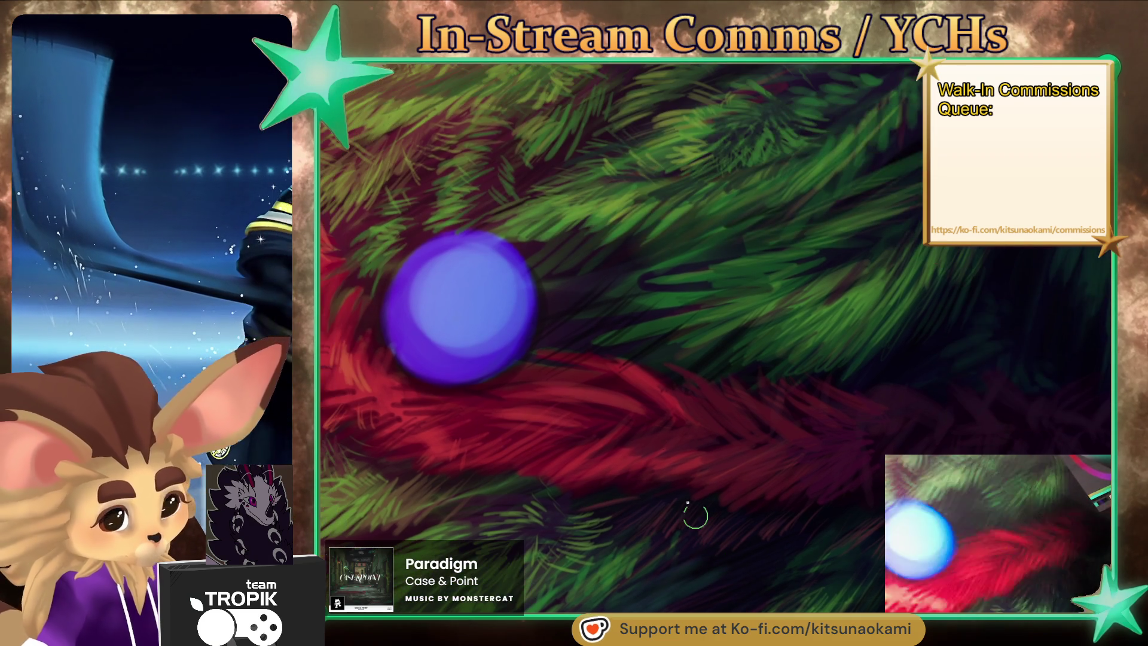
alt+click(531, 307)
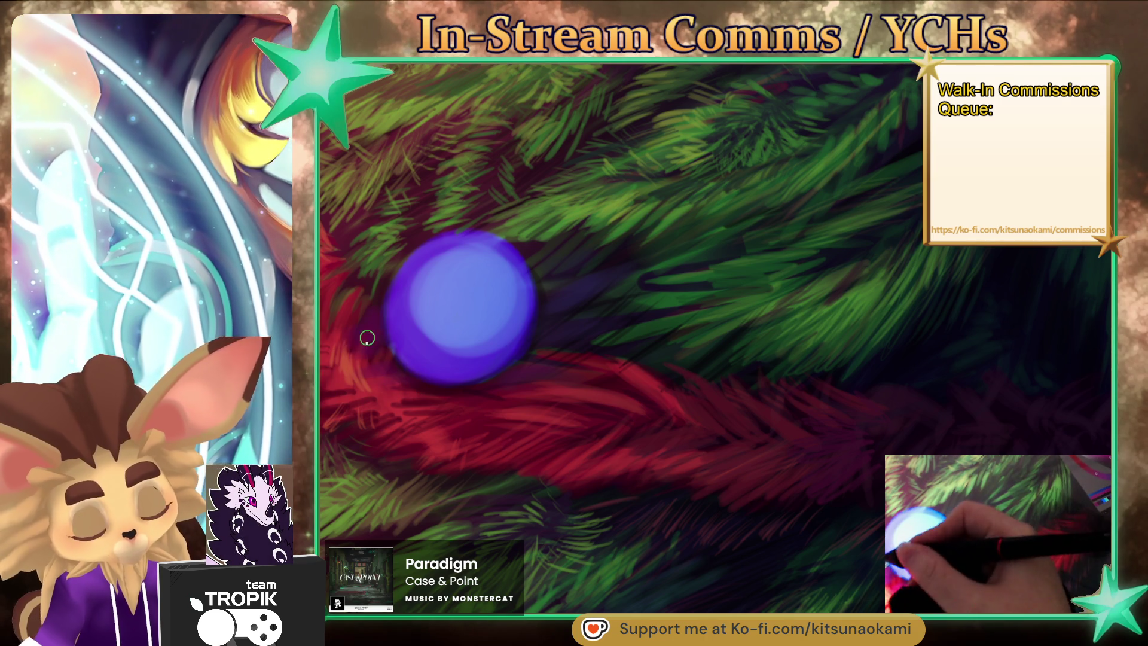
scroll(669, 402, down, 5)
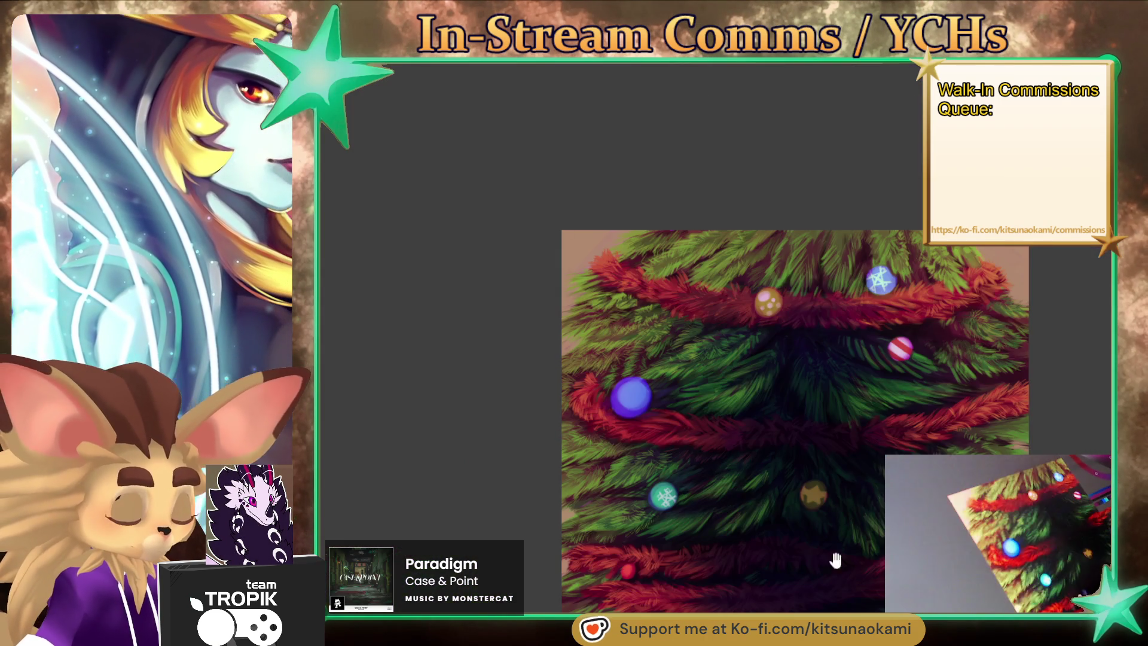
Double the brush size and frame the lower ornaments around the snowflake bauble.
scroll(743, 558, up, 5)
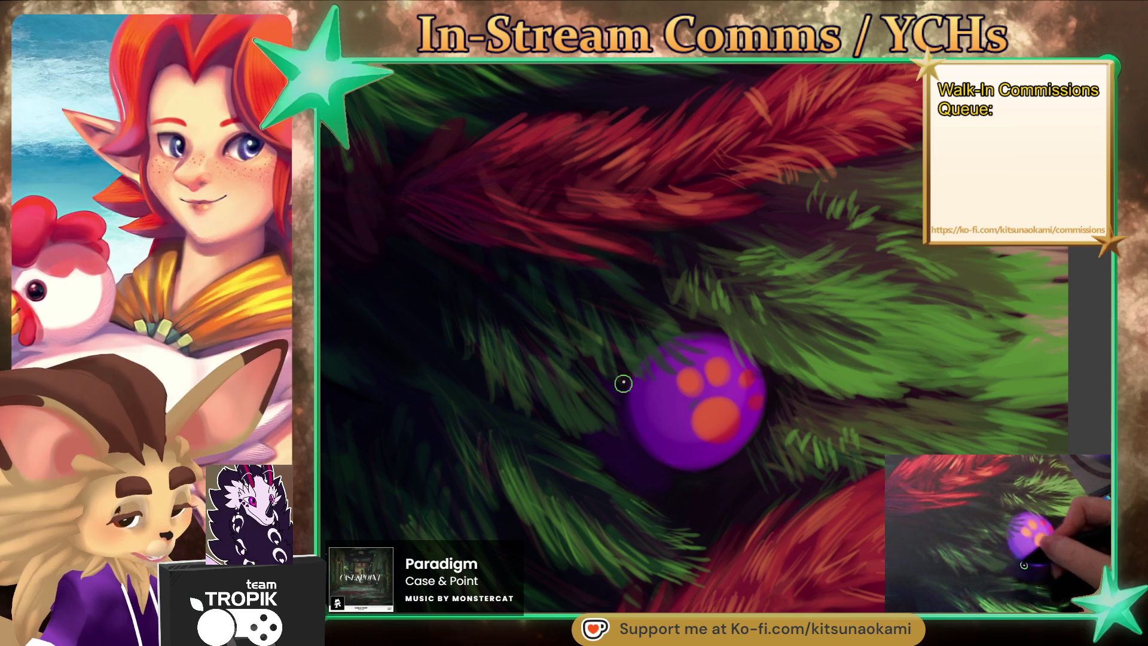
scroll(701, 477, down, 3)
scroll(687, 522, down, 2)
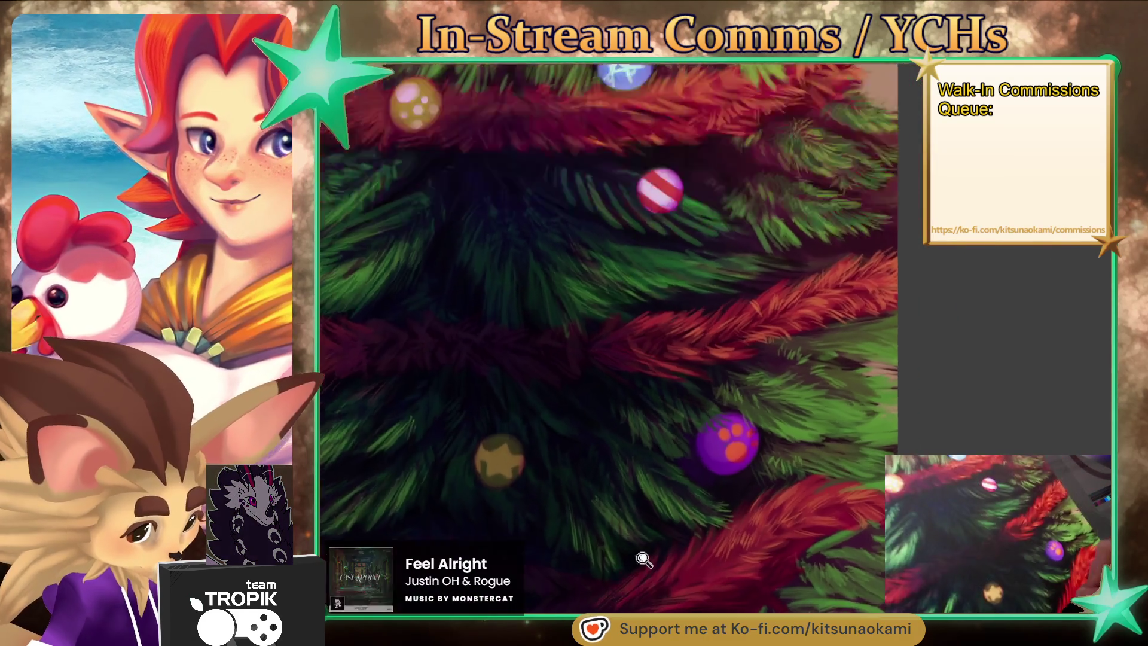
scroll(636, 564, up, 5)
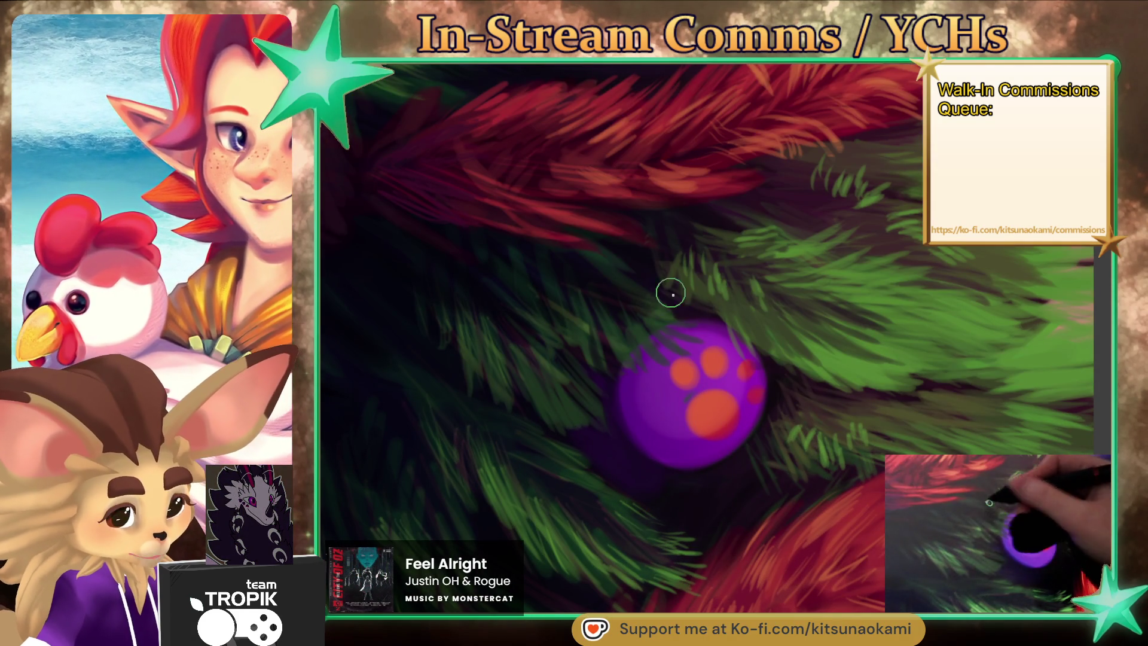
scroll(733, 553, down, 5)
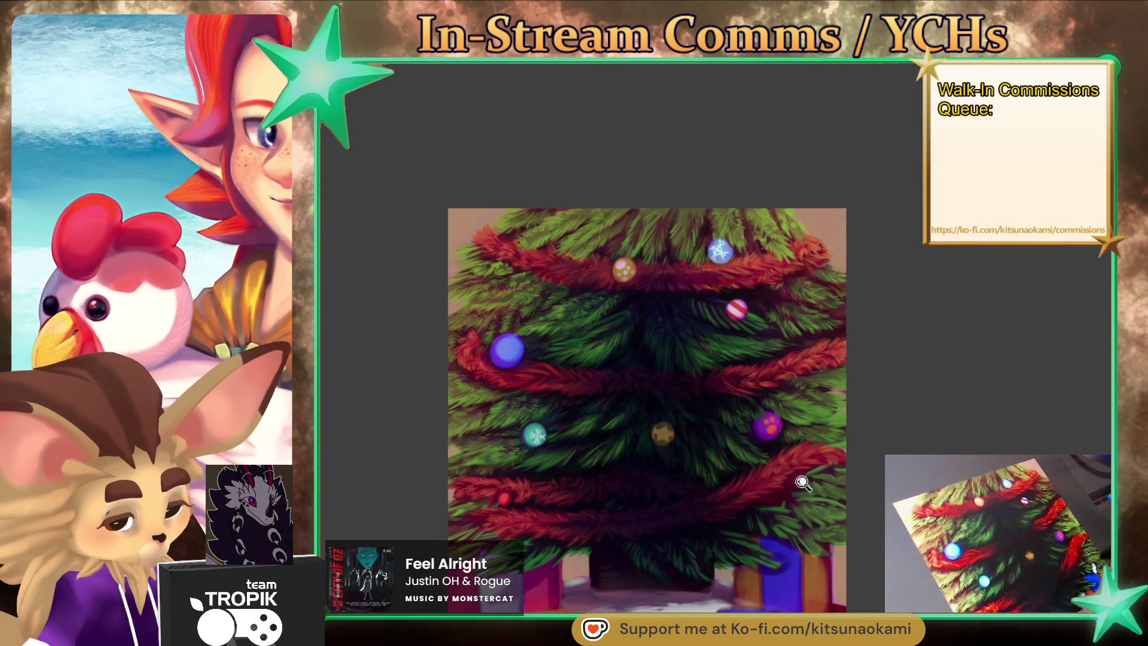
scroll(777, 521, up, 5)
scroll(821, 494, up, 3)
scroll(846, 454, up, 1)
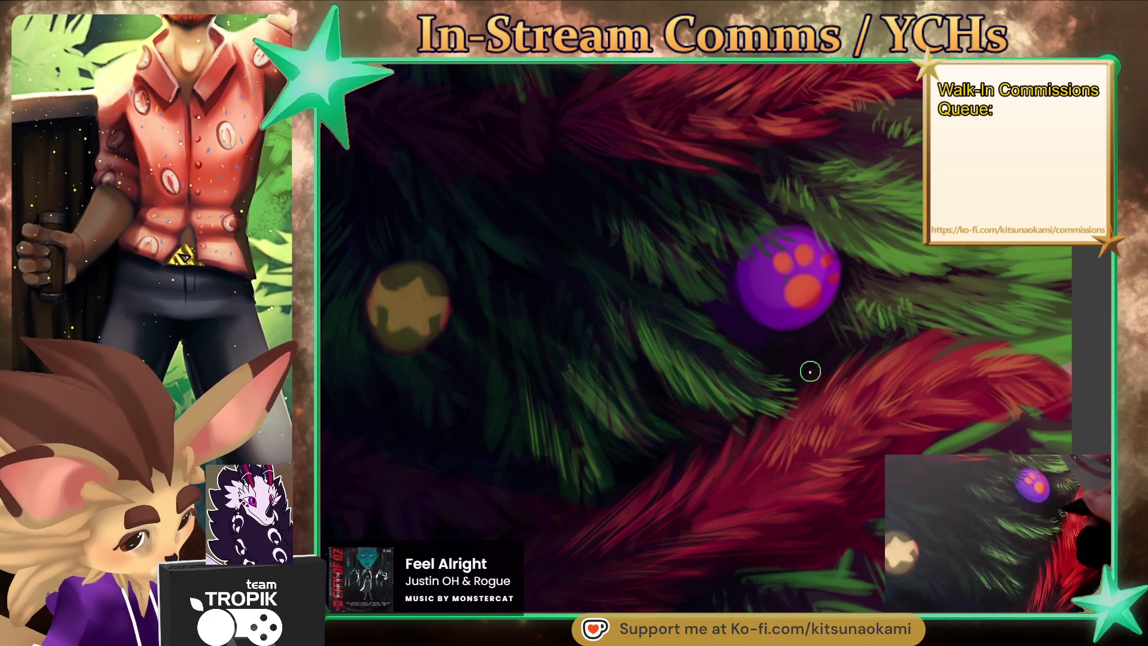
key(])
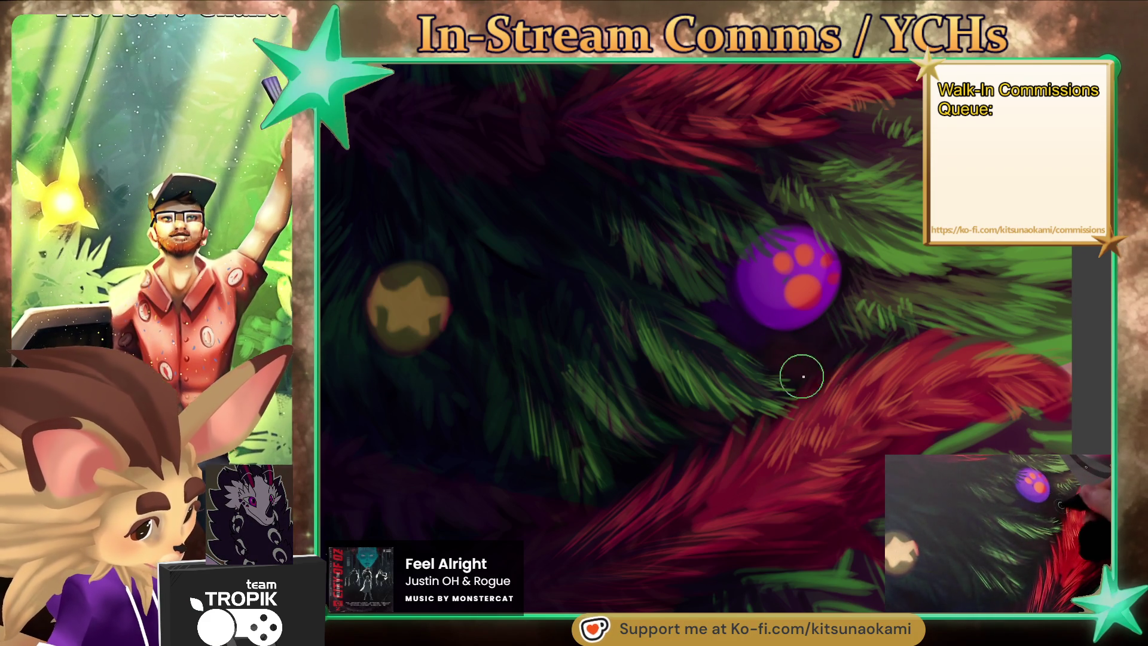
scroll(836, 442, down, 5)
scroll(831, 538, up, 3)
mouse_move(860, 472)
mouse_down()
mouse_move(876, 525)
mouse_move(909, 546)
mouse_up()
scroll(514, 400, up, 3)
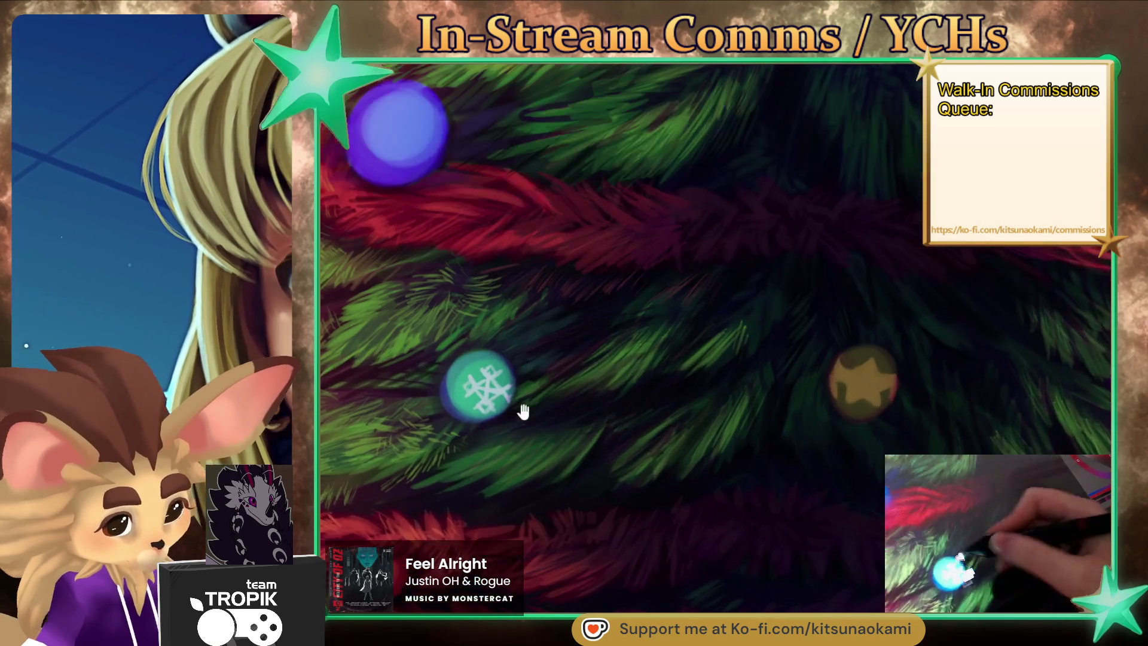
drag(514, 399, 661, 453)
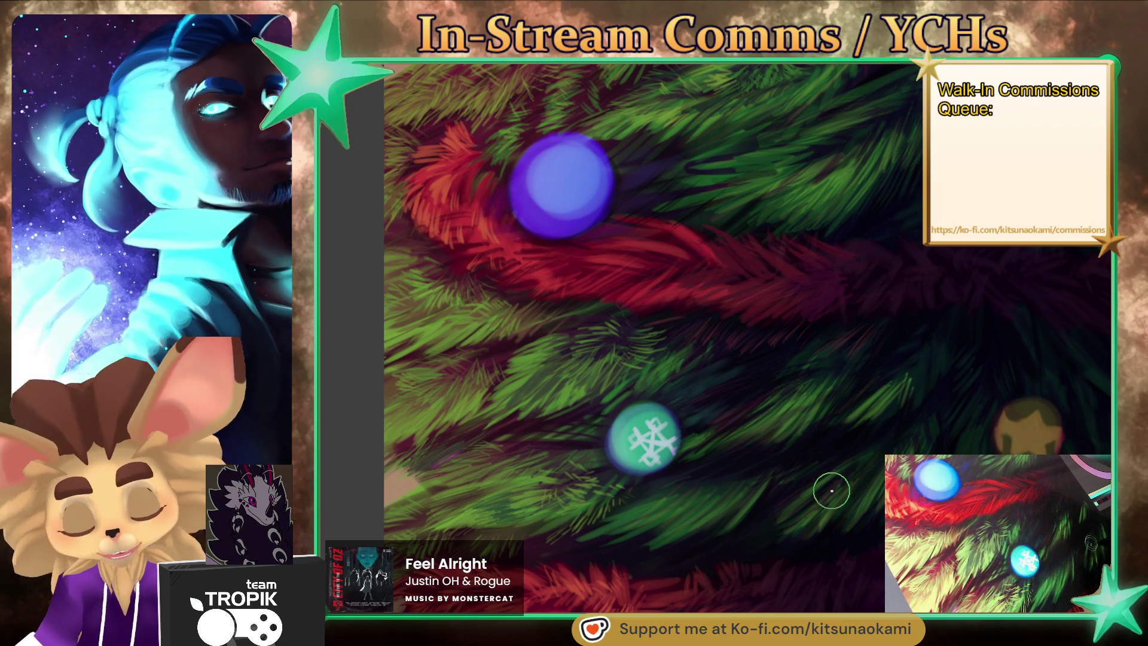
Tune the brush to a medium size and paint furry strands on the garland.
key(ctrl+plus)
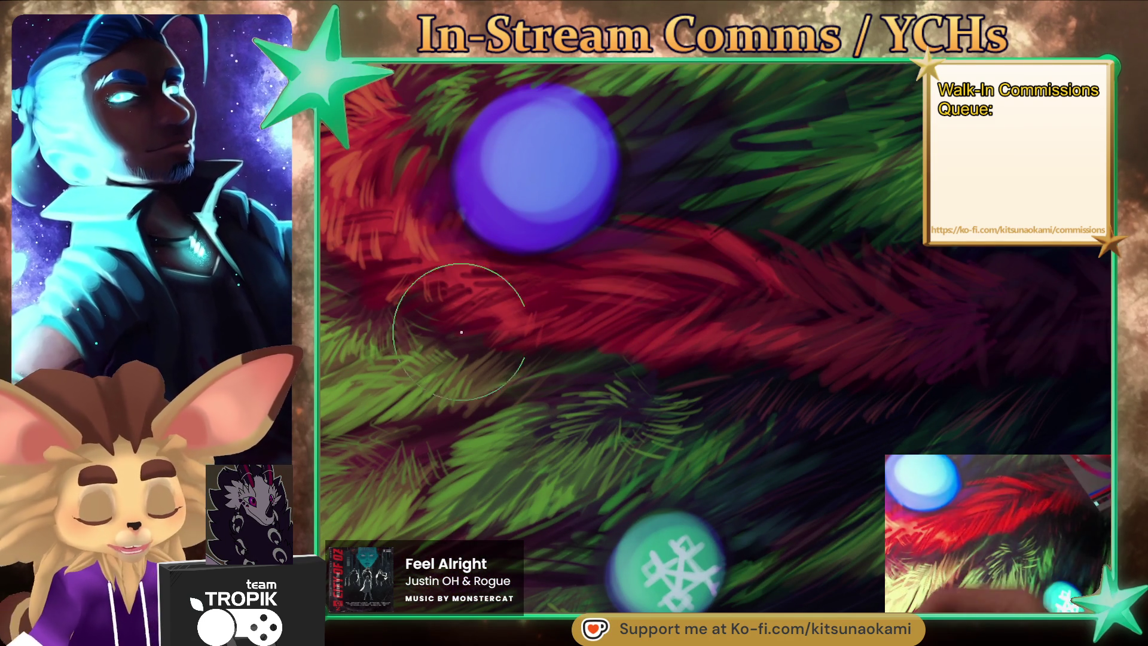
key(bracketright)
key(bracketright)
key(bracketright)
key(bracketleft)
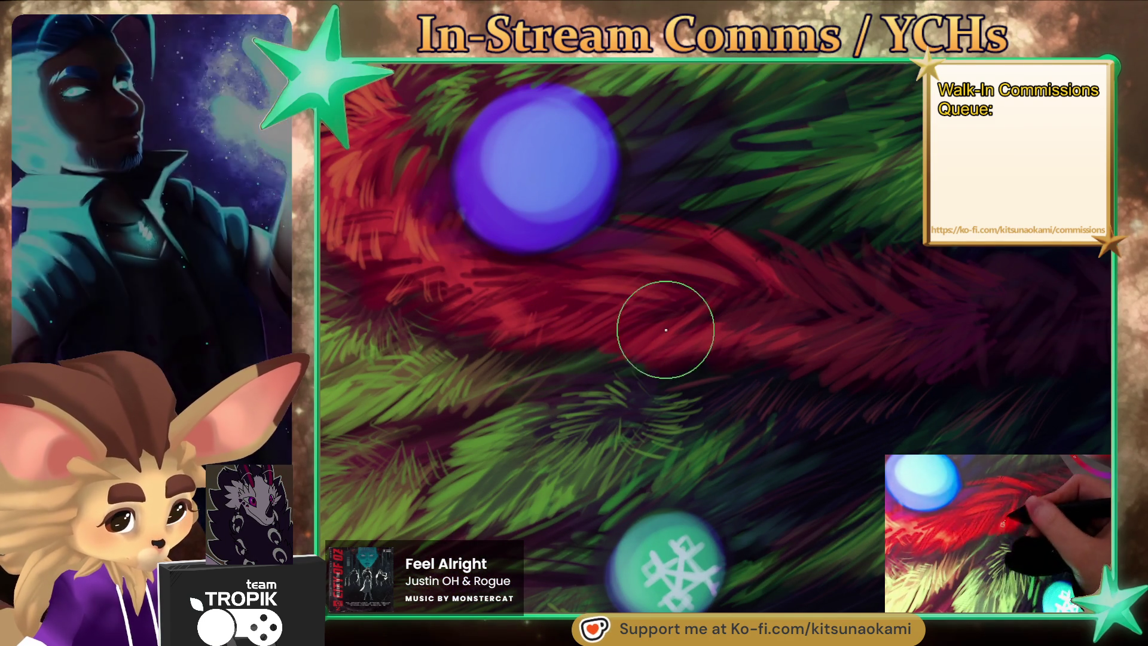
key(bracketleft)
key(bracketleft)
key(bracketleft)
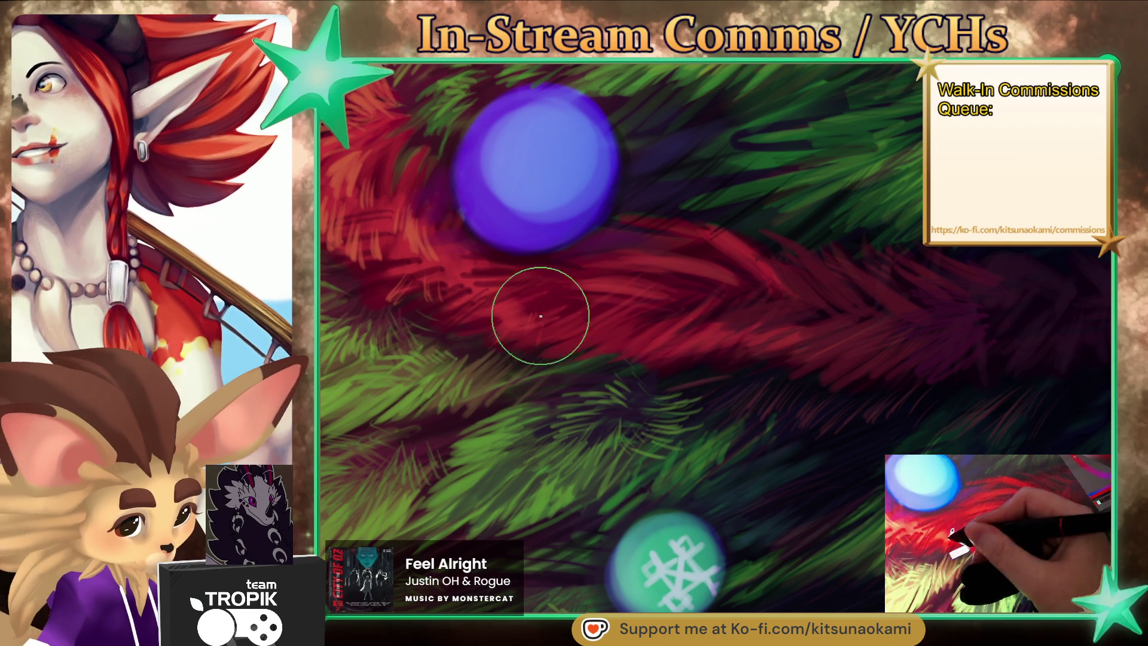
key(bracketright)
key(bracketright)
key(bracketright)
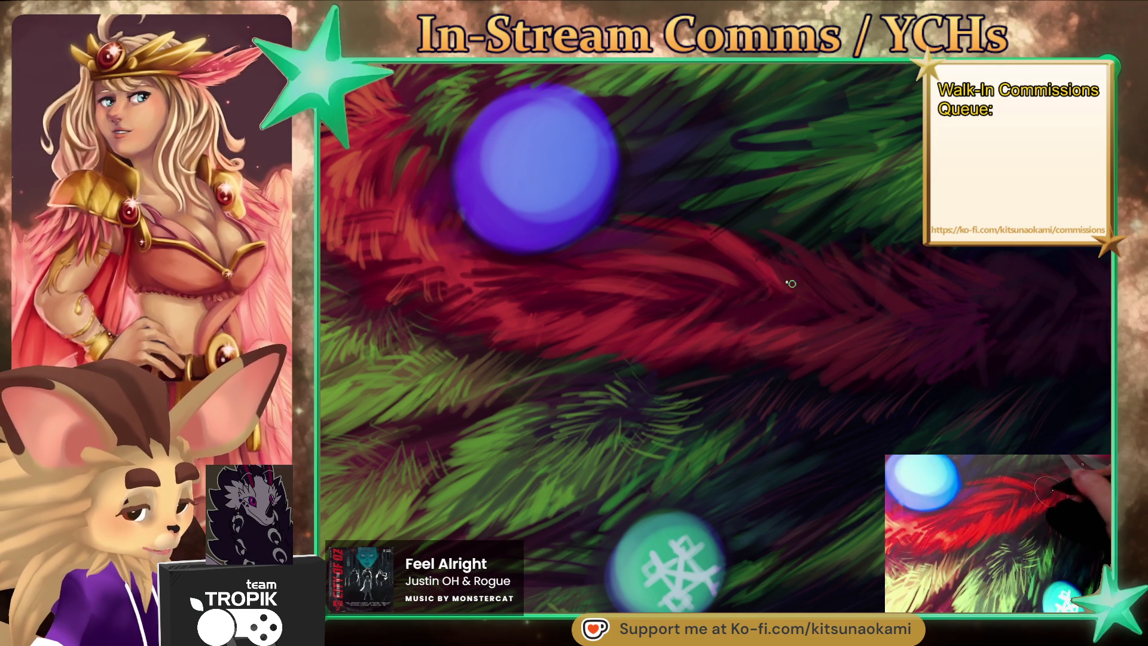
Frame the blue ornament and garland, then zoom out showing the cat sketch overlay.
key(ctrl+0)
scroll(848, 553, up, 3)
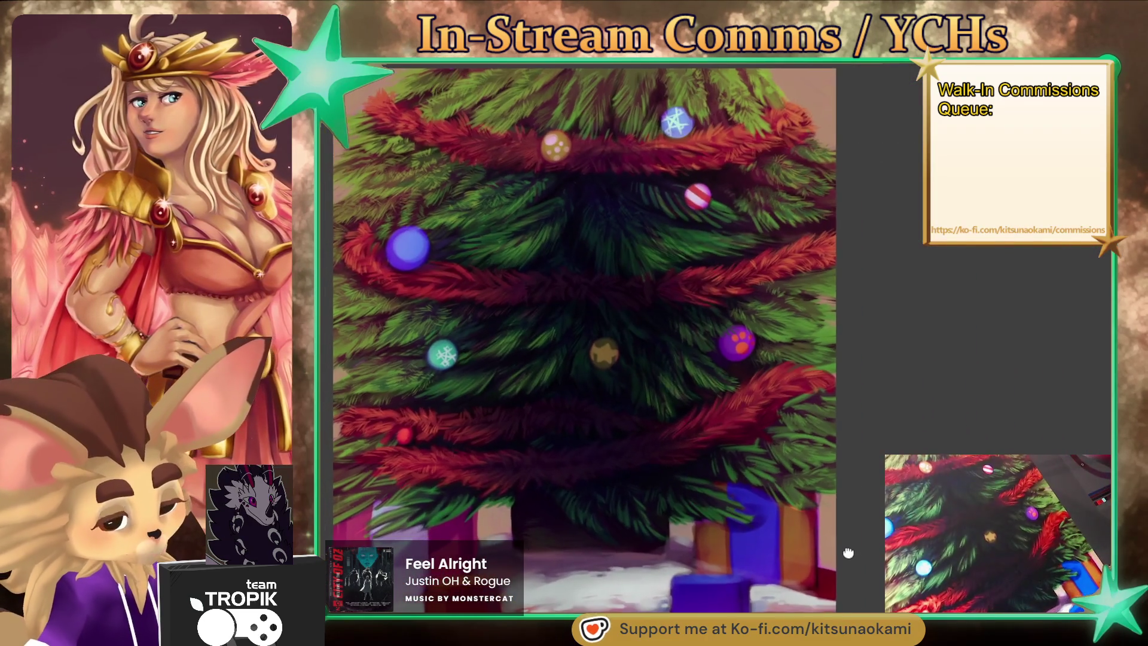
scroll(590, 392, up, 5)
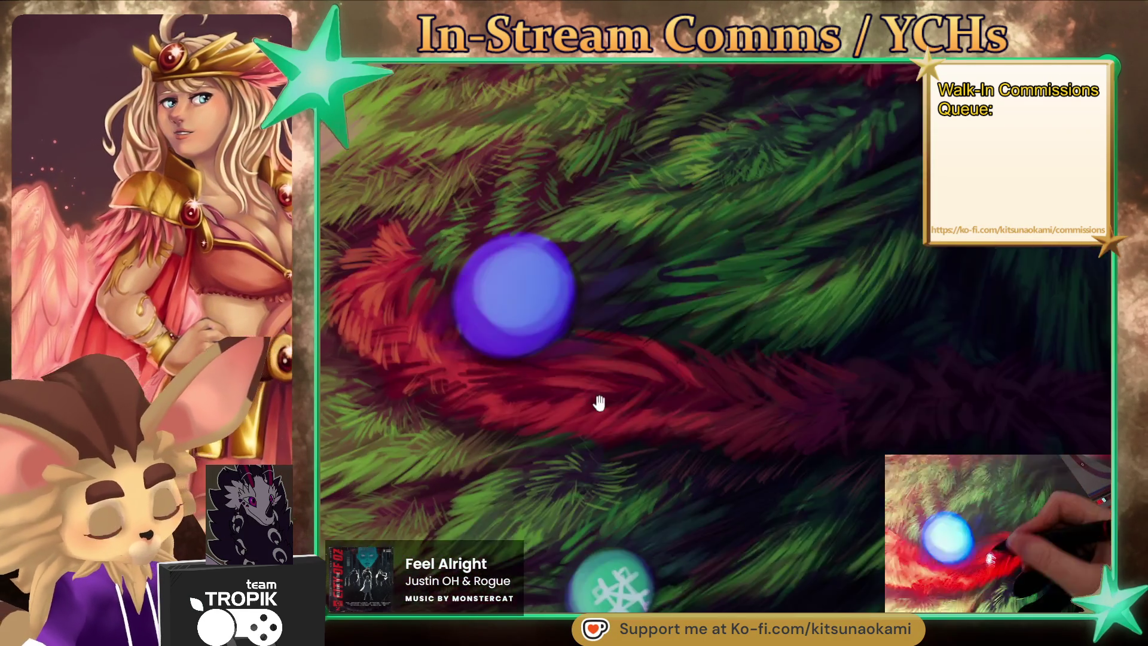
drag(589, 392, 680, 411)
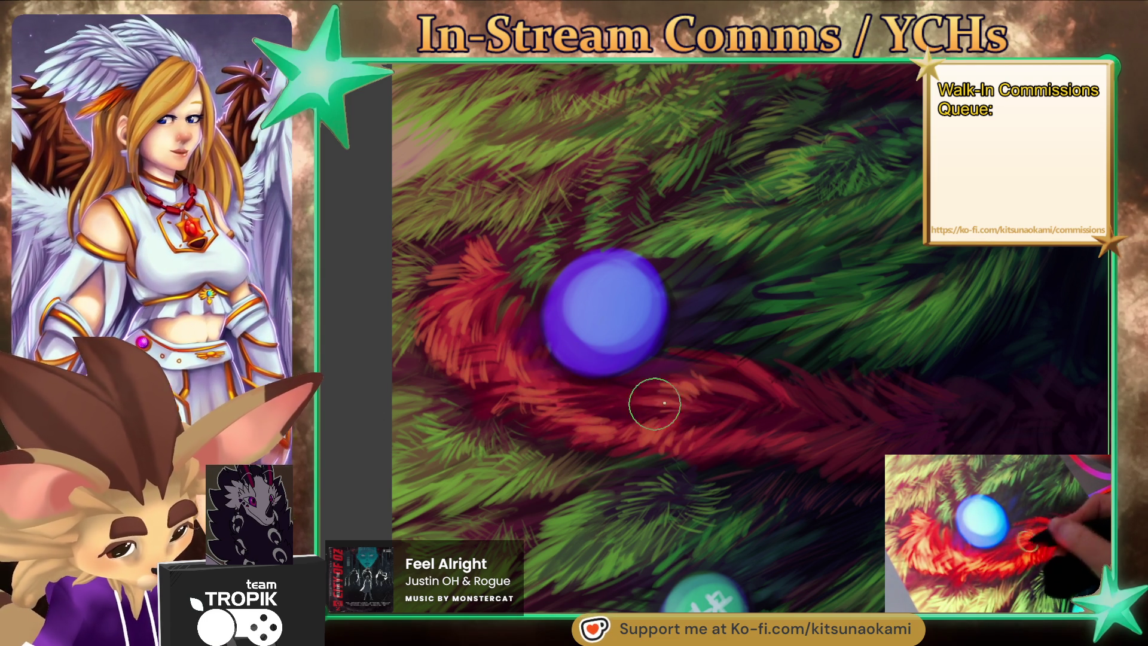
key(ctrl+0)
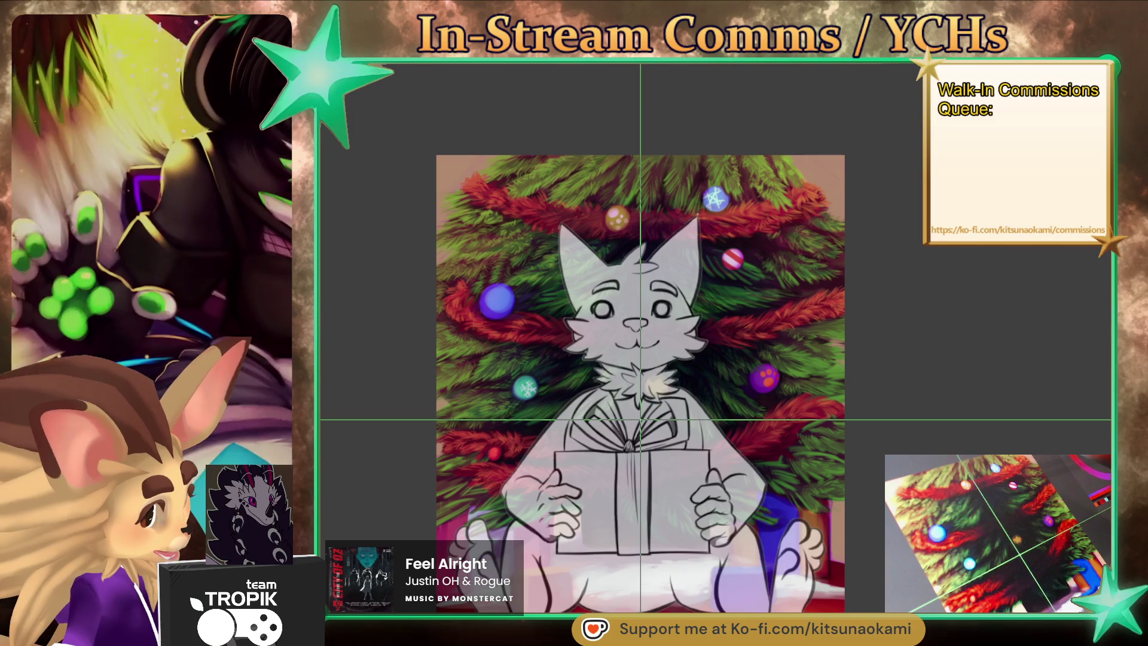
Review the composition with the sketch visible, then hide the cat line-art with Ctrl+comma.
drag(640, 382, 652, 365)
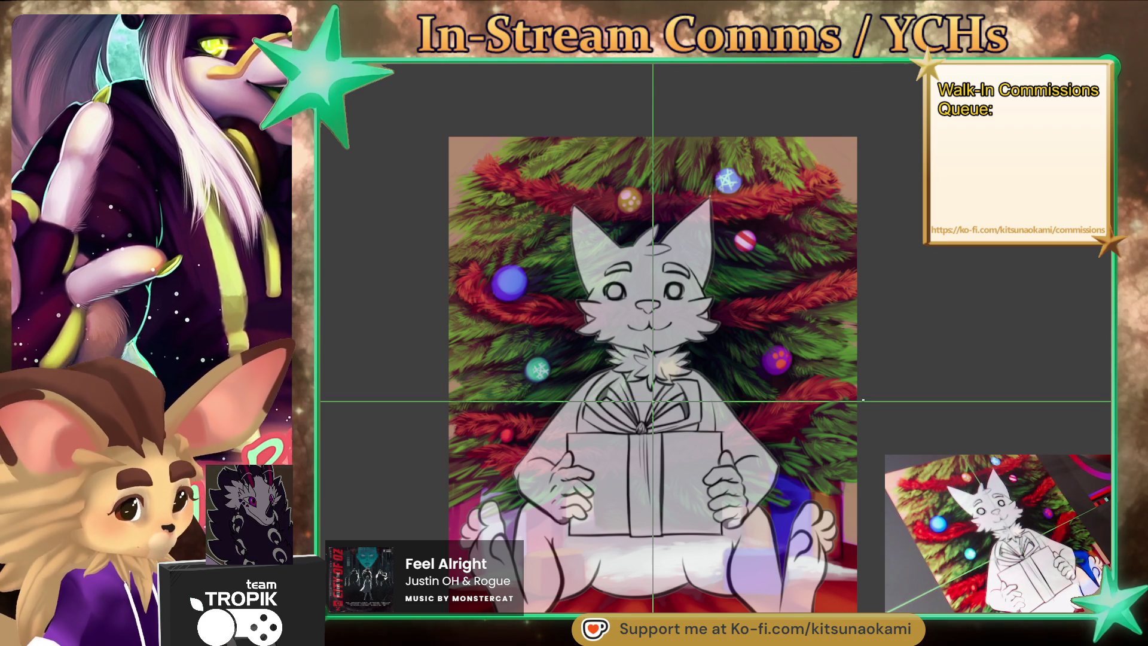
scroll(873, 543, down, 2)
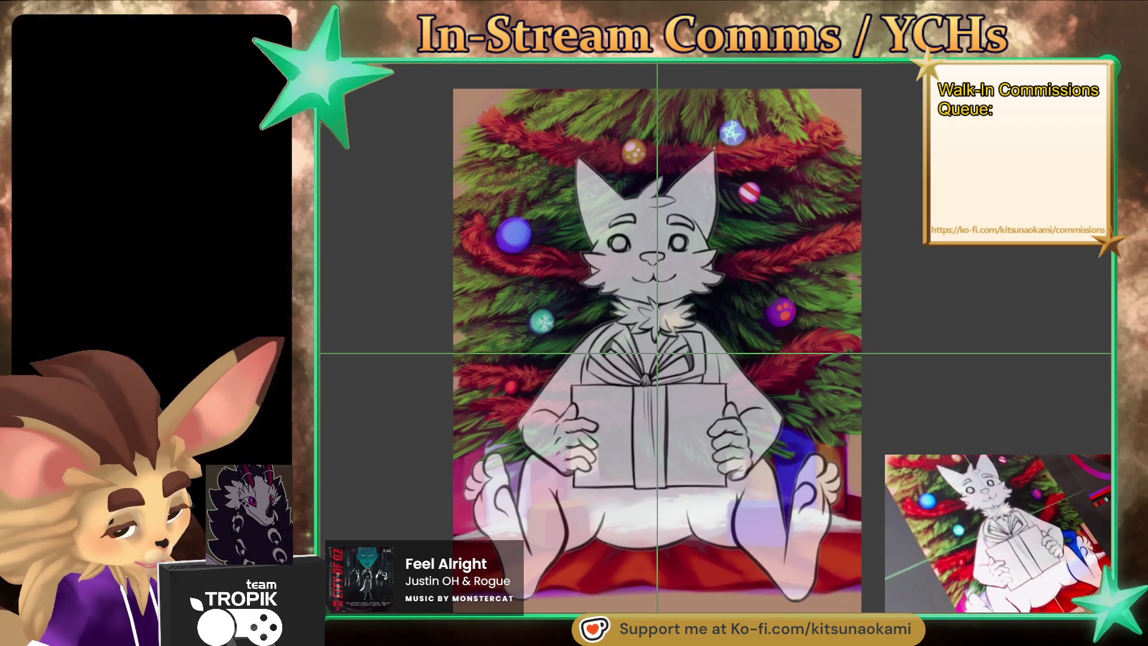
scroll(654, 355, up, 1)
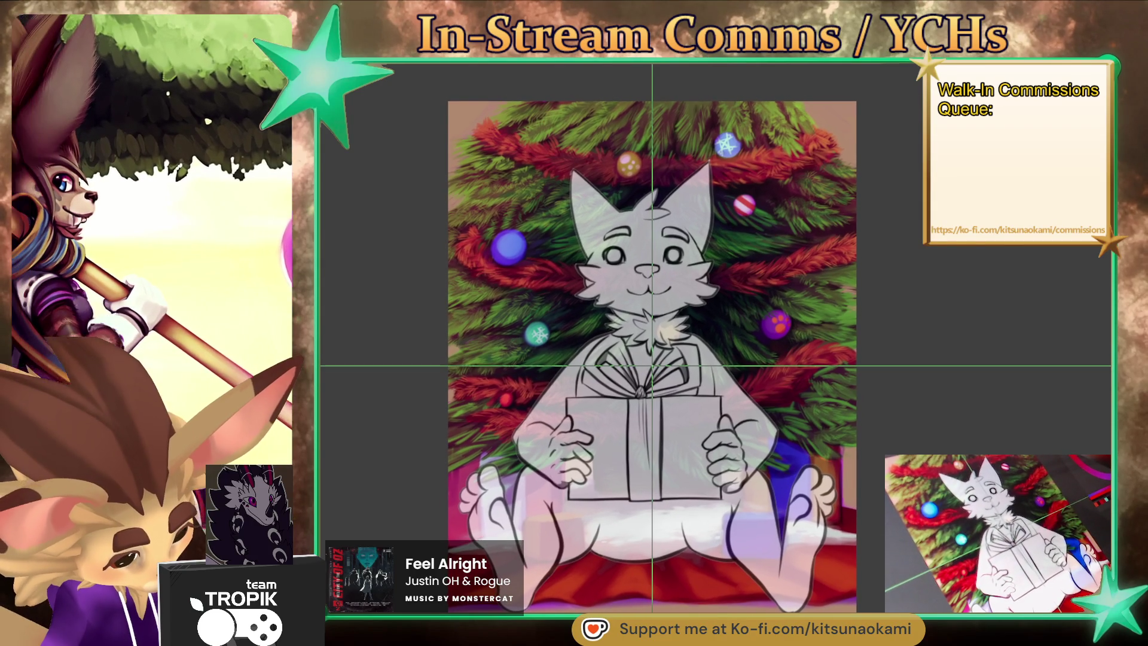
scroll(653, 359, up, 1)
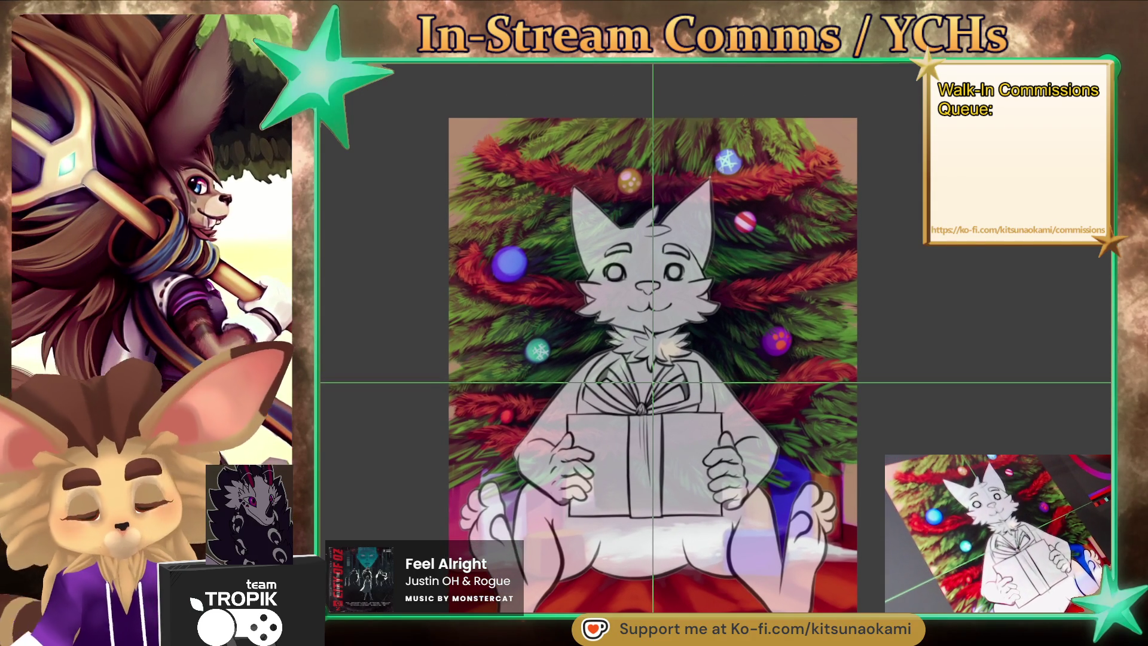
key(ctrl+comma)
Pan across the lower branches and presents, then reset the canvas rotation to upright with the 5 key.
mouse_move(825, 554)
mouse_down()
mouse_move(874, 381)
mouse_move(765, 446)
mouse_up()
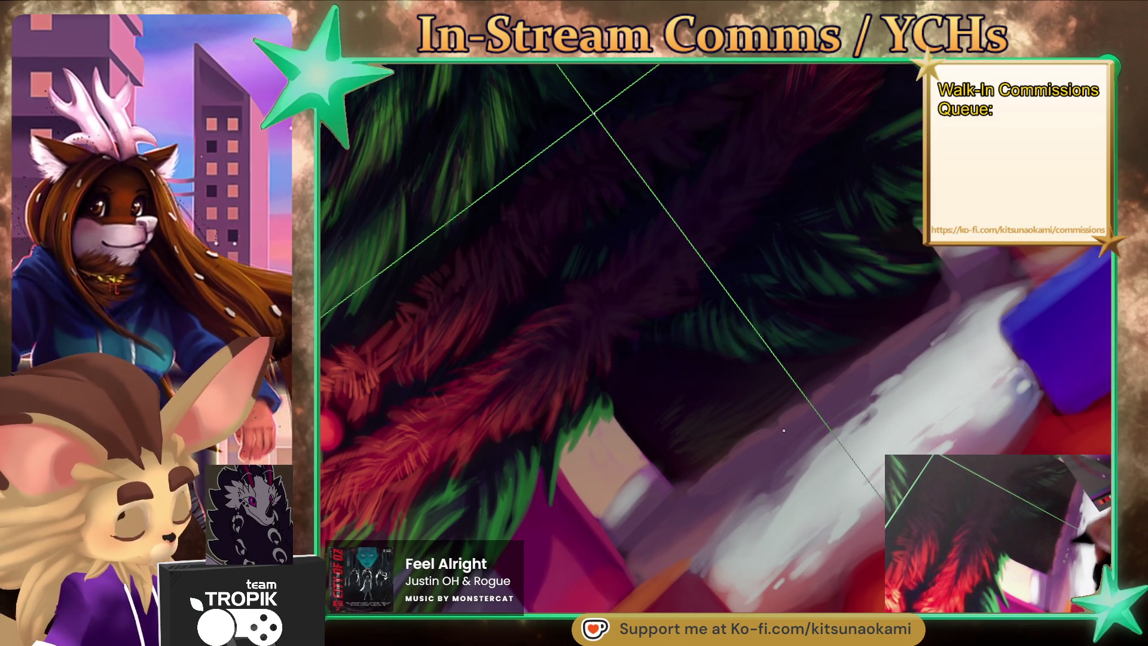
drag(854, 413, 701, 534)
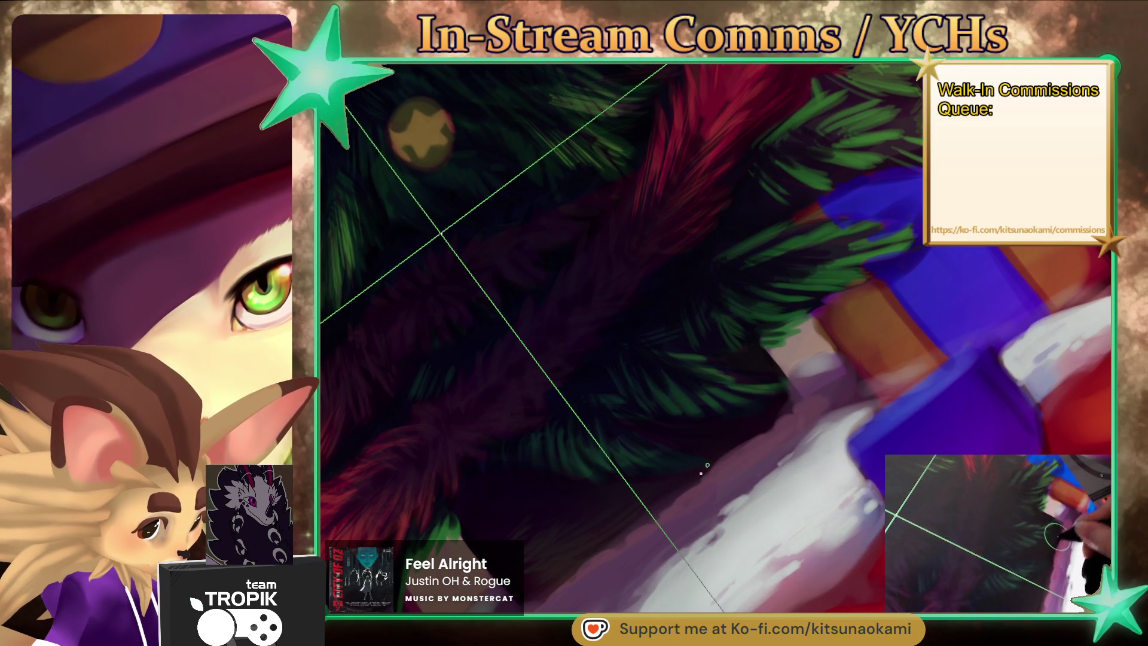
scroll(715, 461, down, 5)
key(5)
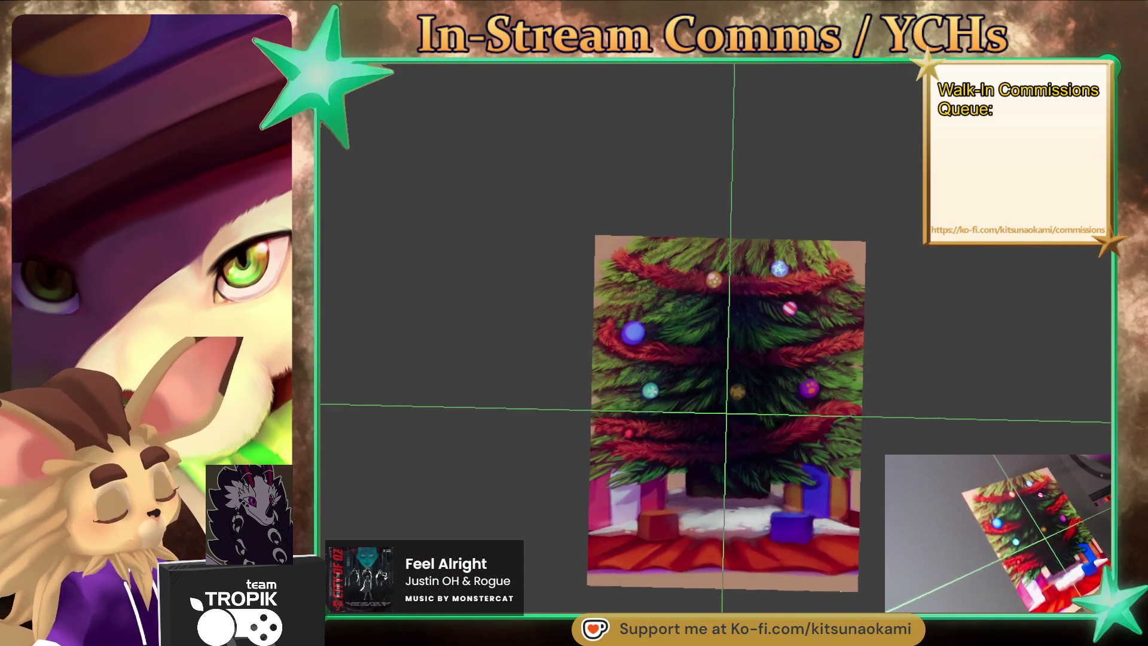
scroll(796, 489, up, 2)
scroll(795, 490, up, 2)
scroll(636, 407, up, 4)
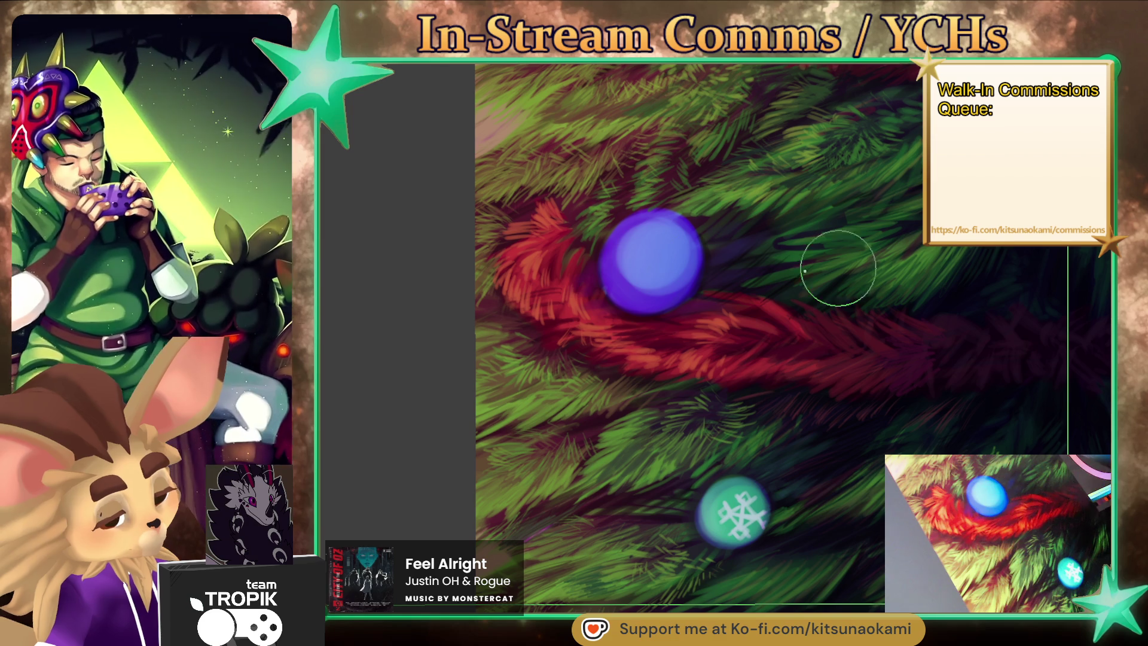
Brighten the blue ornament's top, repaint its smooth base, and add a light blue crescent stripe.
mouse_move(628, 269)
mouse_down()
mouse_move(644, 232)
mouse_move(688, 296)
mouse_move(621, 226)
mouse_up()
drag(723, 242, 640, 303)
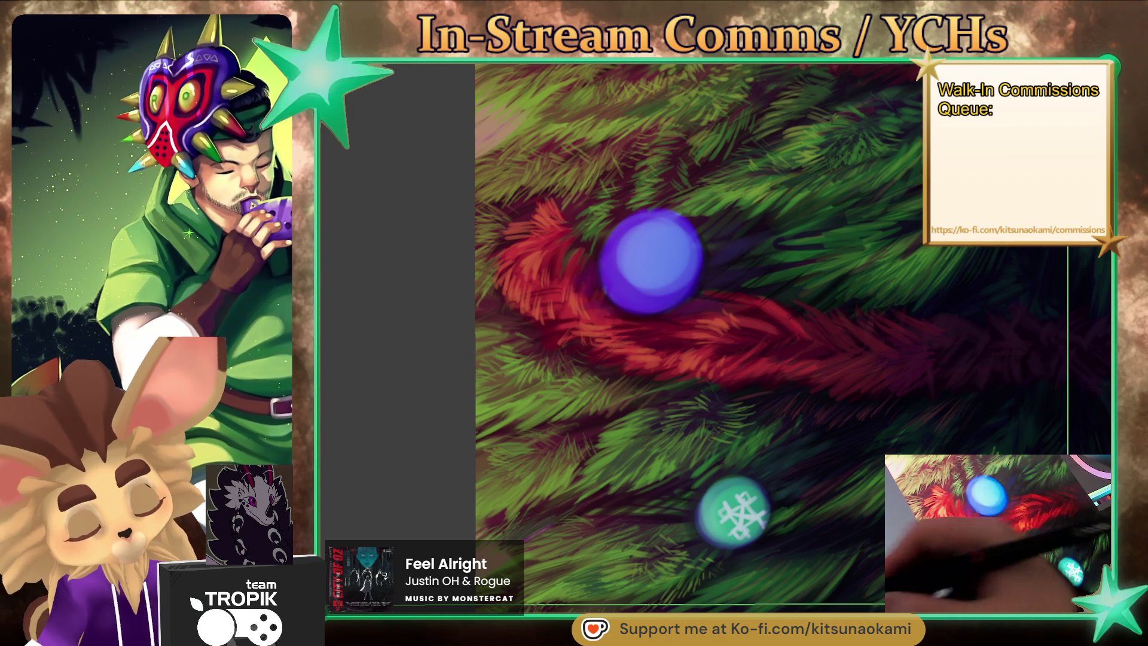
mouse_move(613, 280)
mouse_down()
mouse_move(643, 309)
mouse_move(658, 206)
mouse_up()
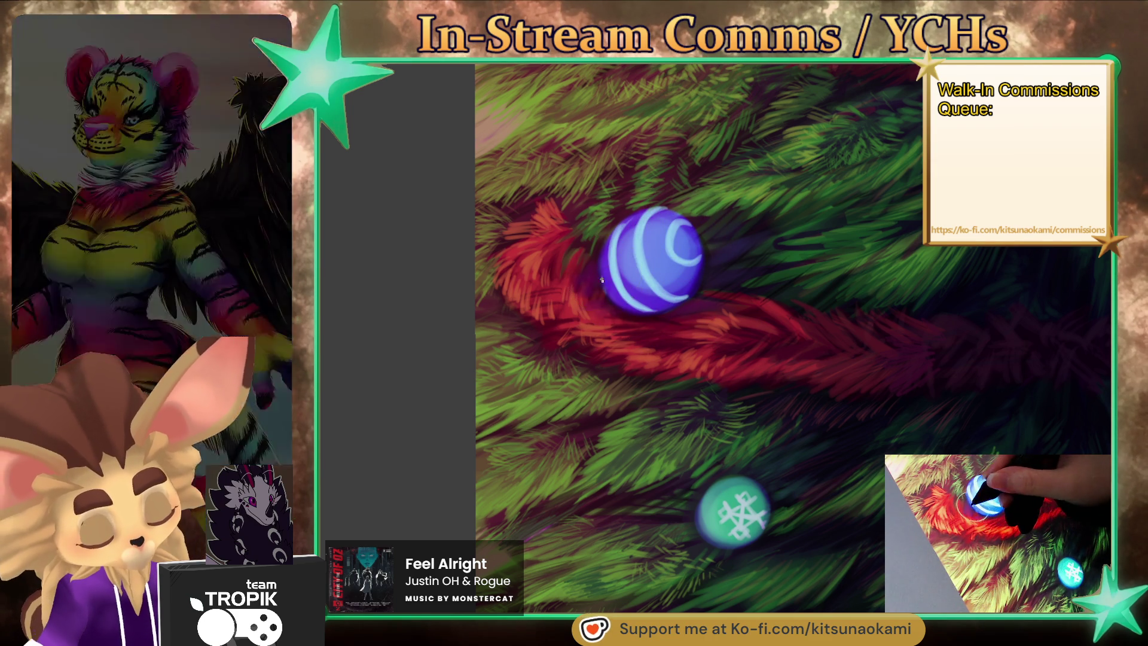
scroll(730, 321, down, 3)
scroll(712, 276, up, 3)
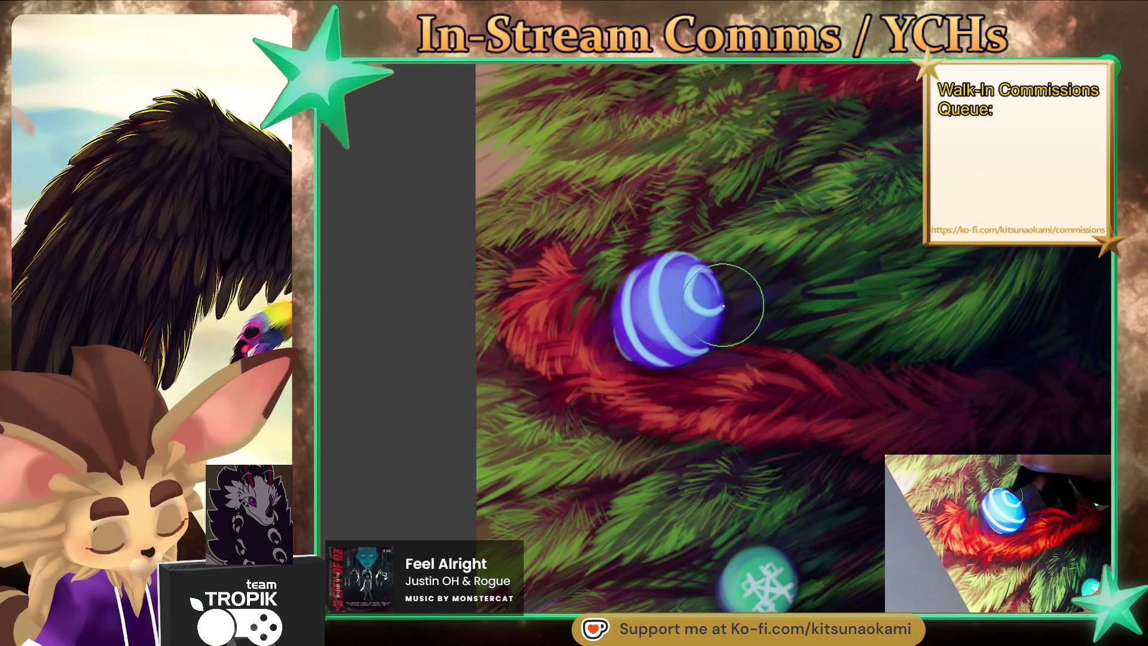
Darken the blue ornament's right edge, then zoom out to check the whole tree.
drag(711, 349, 736, 287)
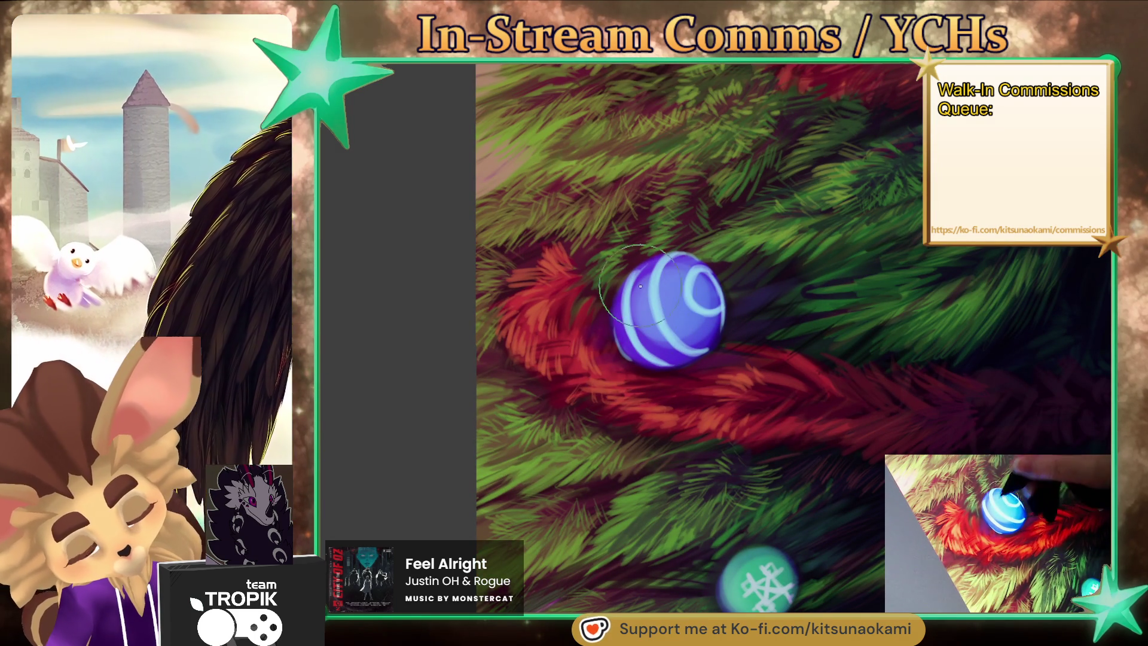
scroll(745, 328, up, 2)
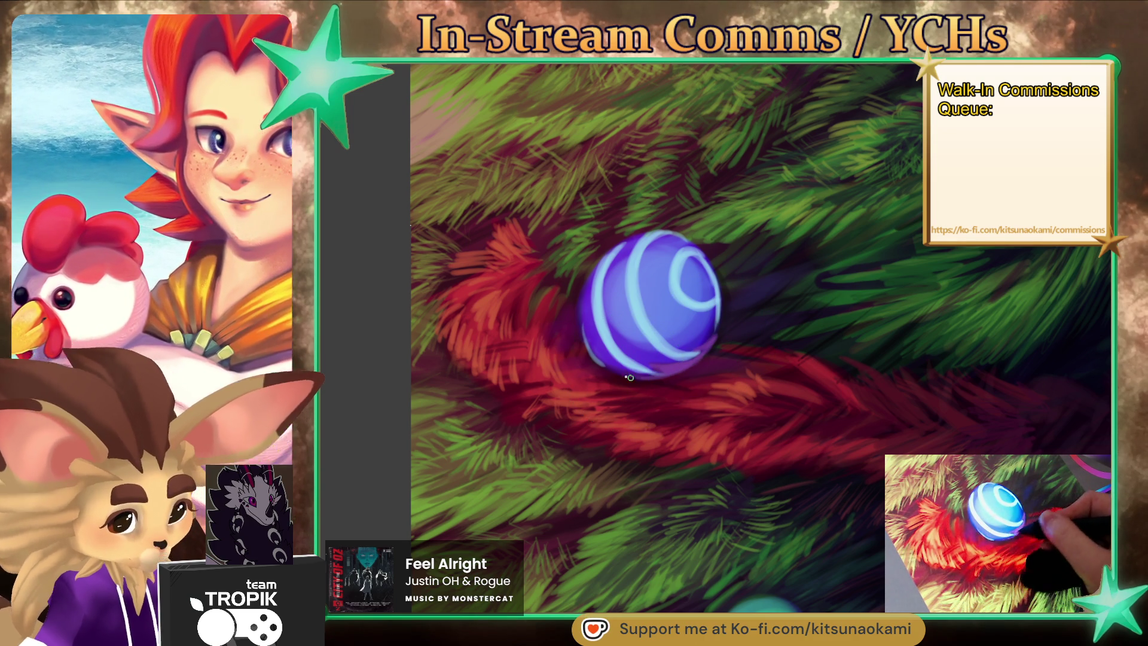
drag(760, 391, 872, 566)
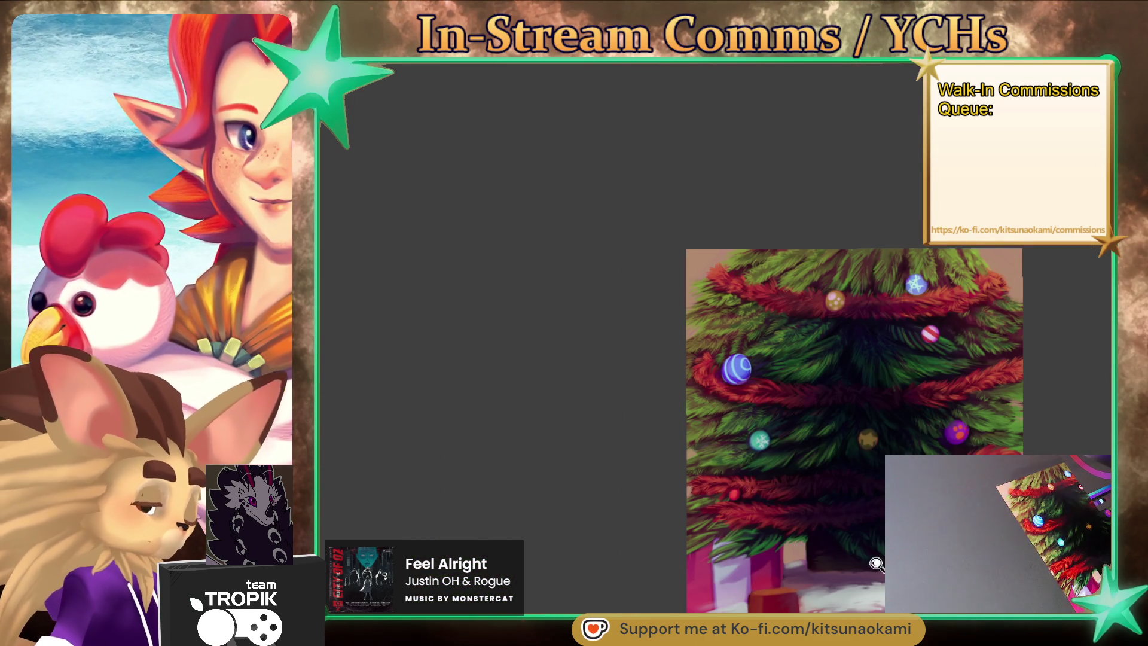
scroll(872, 566, up, 3)
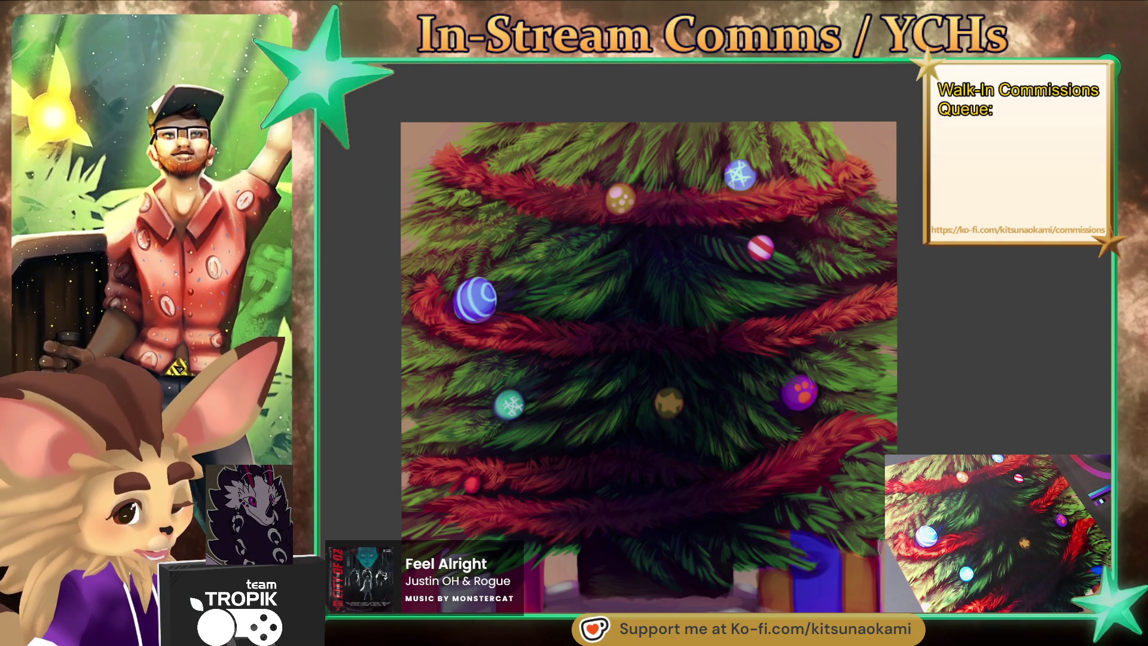
drag(717, 180, 592, 263)
scroll(755, 223, up, 5)
drag(702, 198, 695, 280)
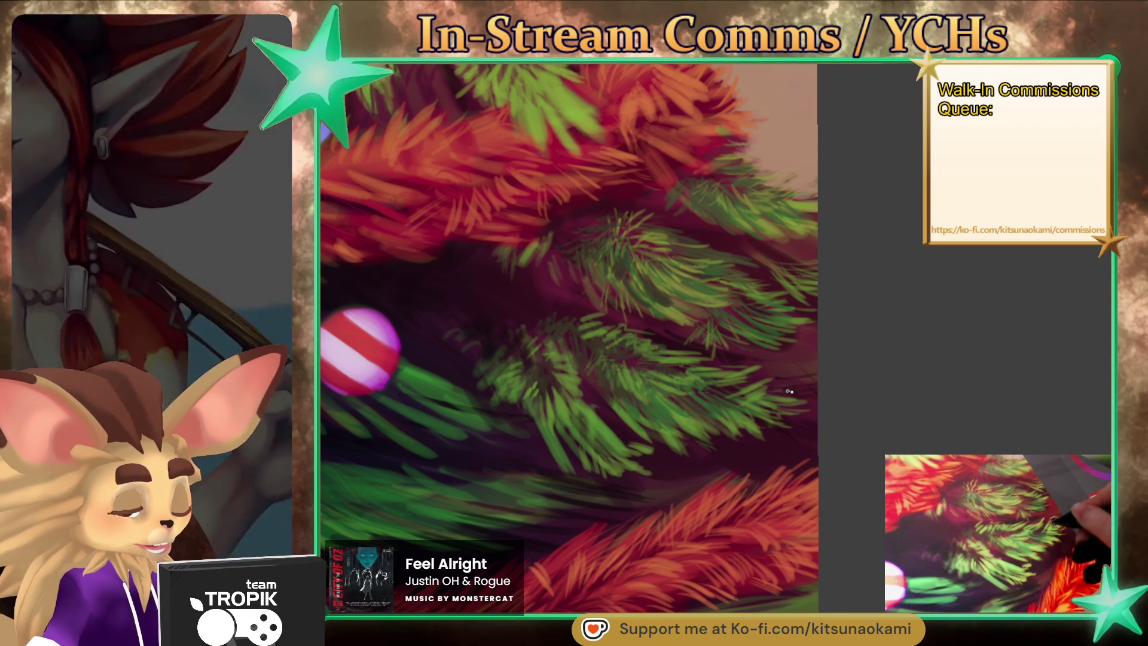
Add light needle strokes along the right edge of the tree's upper branches.
drag(879, 420, 819, 455)
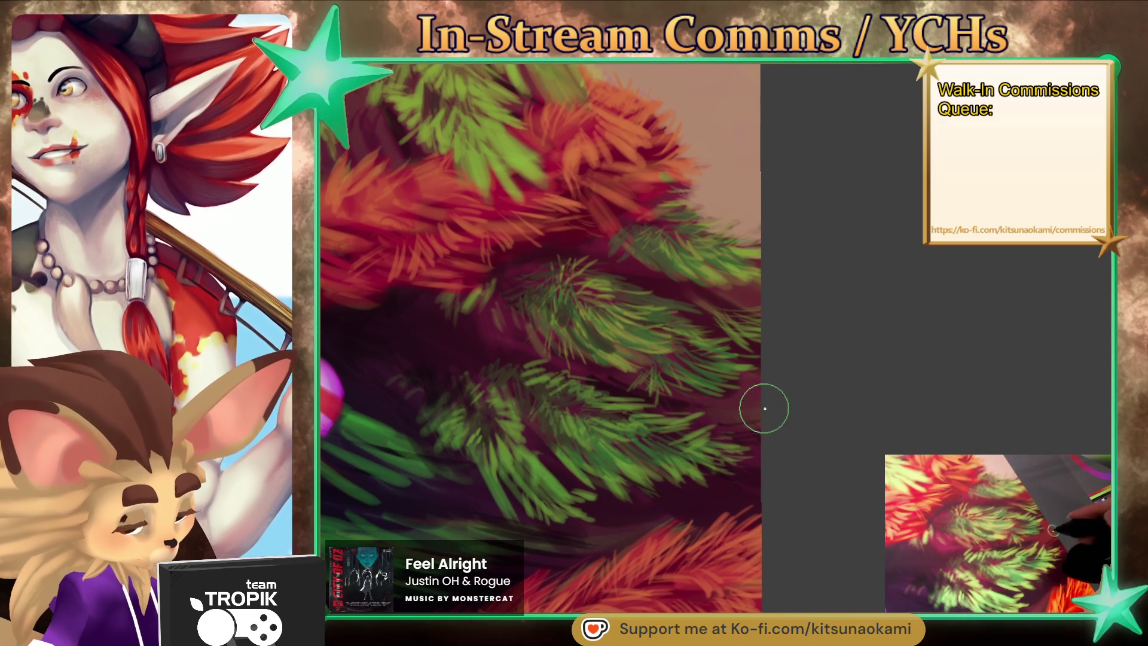
drag(724, 413, 699, 406)
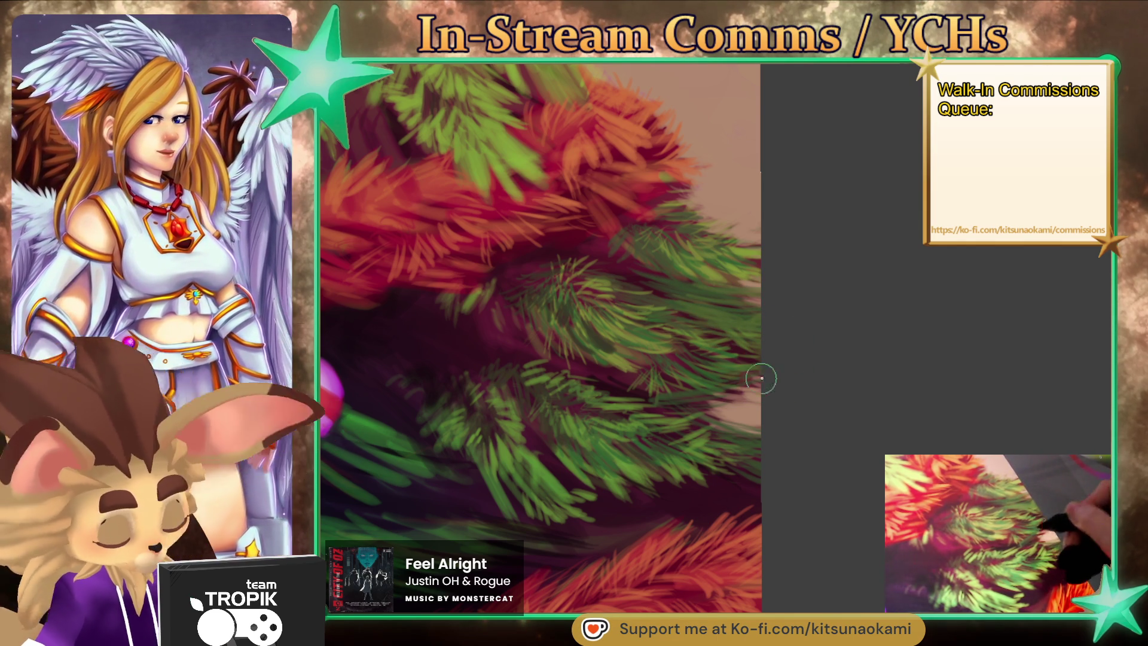
drag(735, 397, 800, 500)
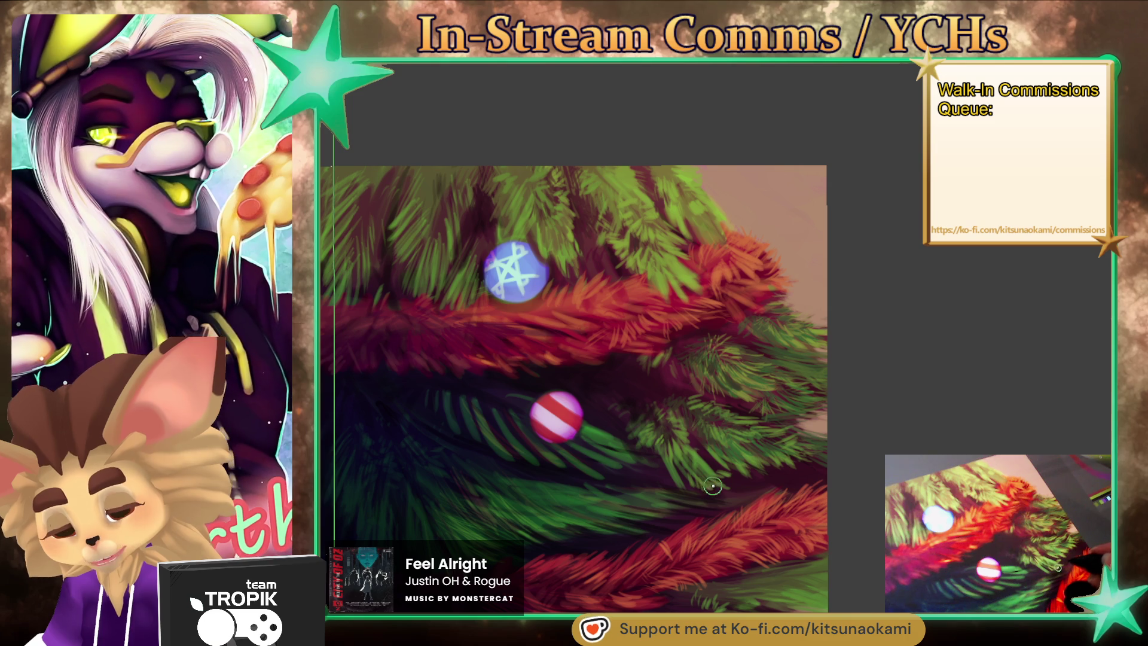
Texture the orange garland fur and paint light green needles near the blue star ornament.
scroll(707, 172, up, 3)
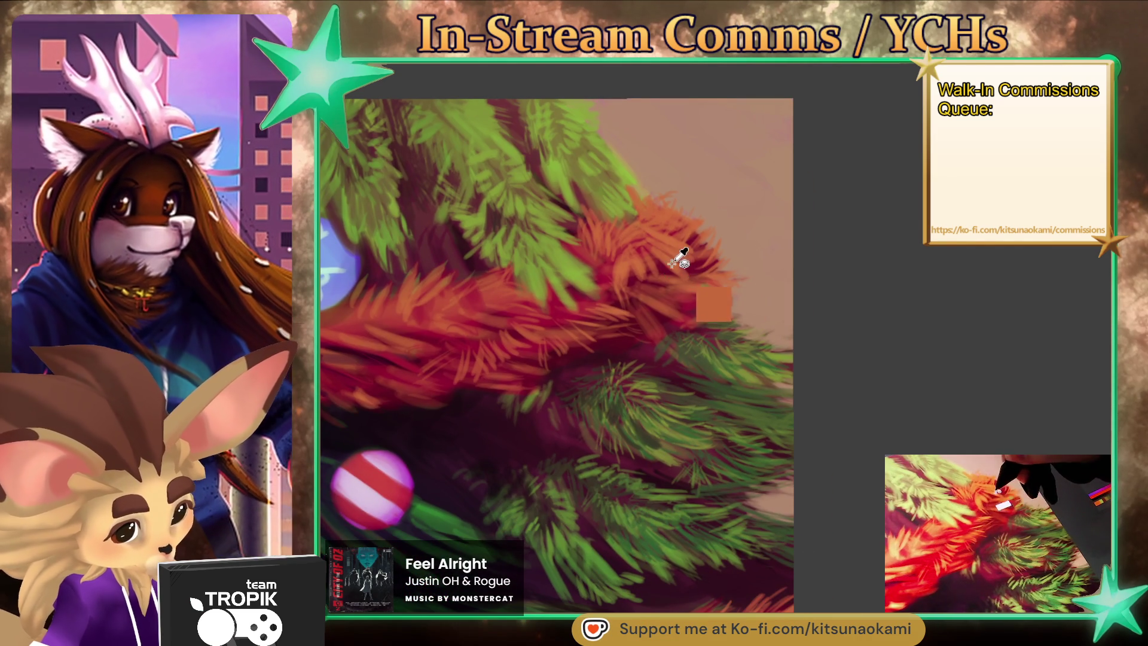
drag(706, 254, 665, 303)
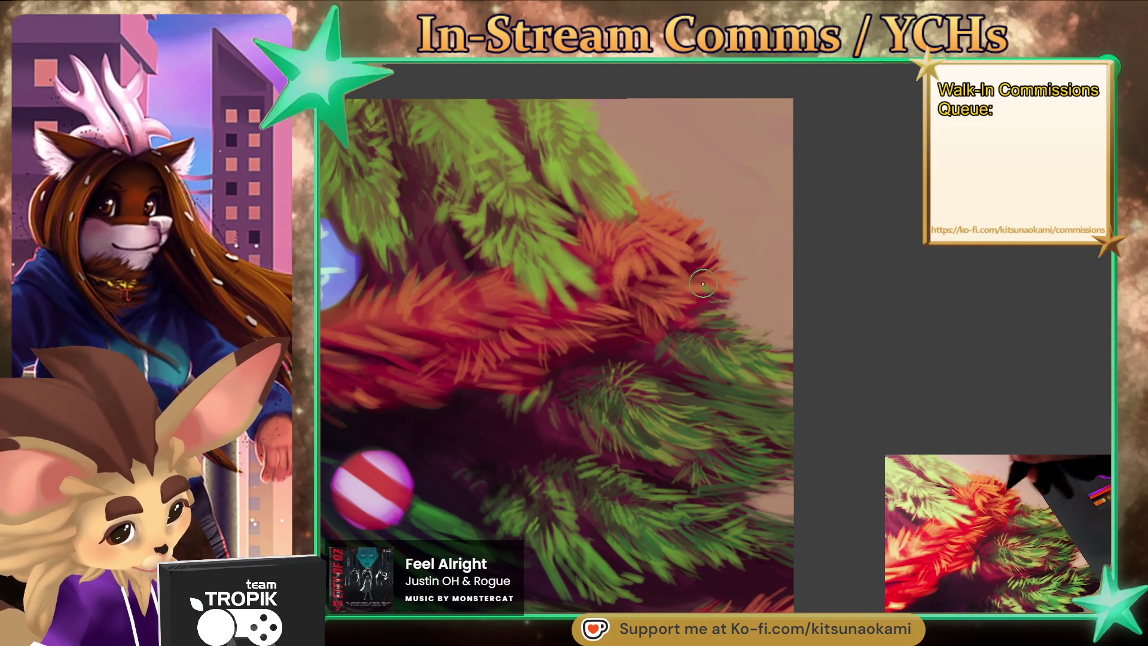
drag(676, 307, 758, 387)
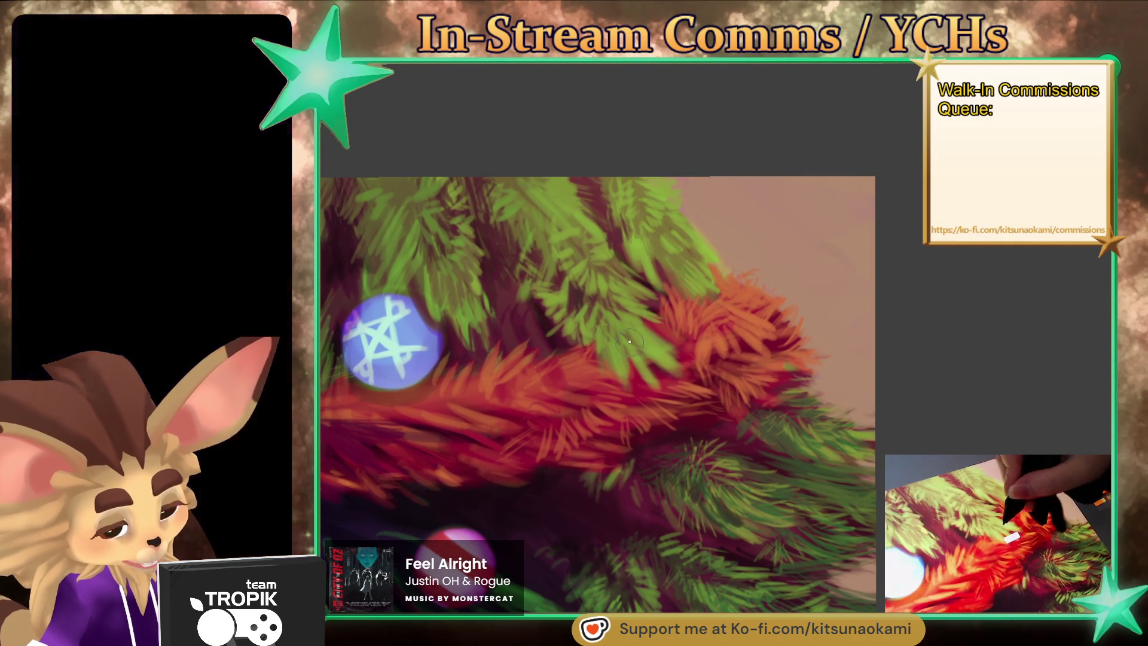
drag(604, 367, 586, 319)
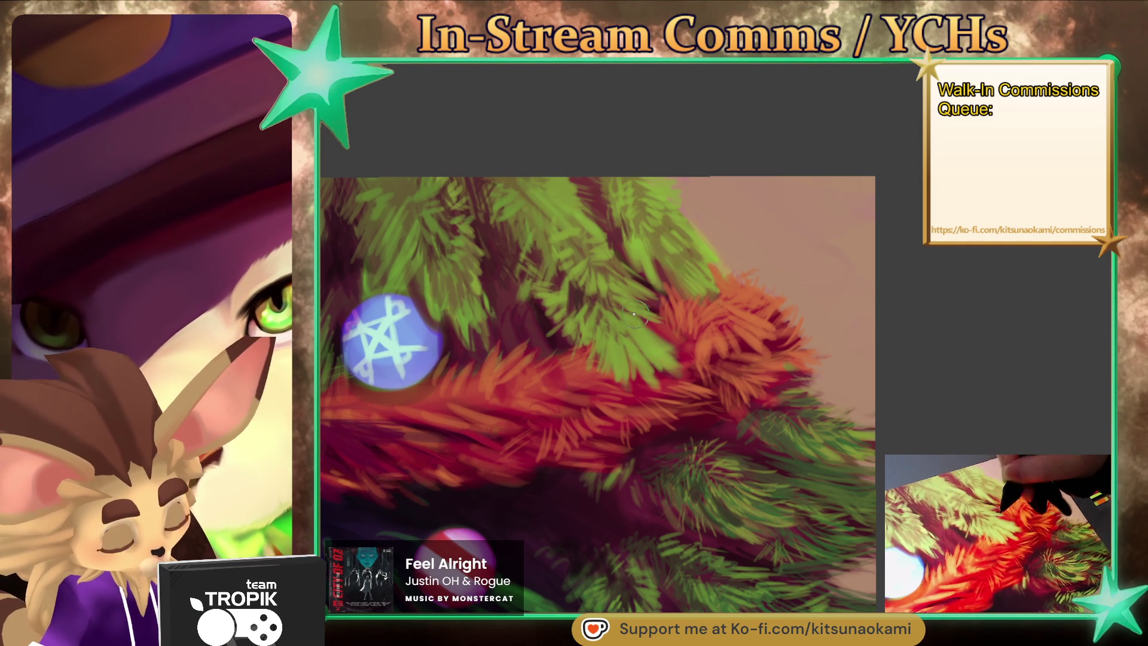
Sample a green from the painted needles across the branches and zoom back out.
drag(615, 272, 696, 326)
alt+click(617, 296)
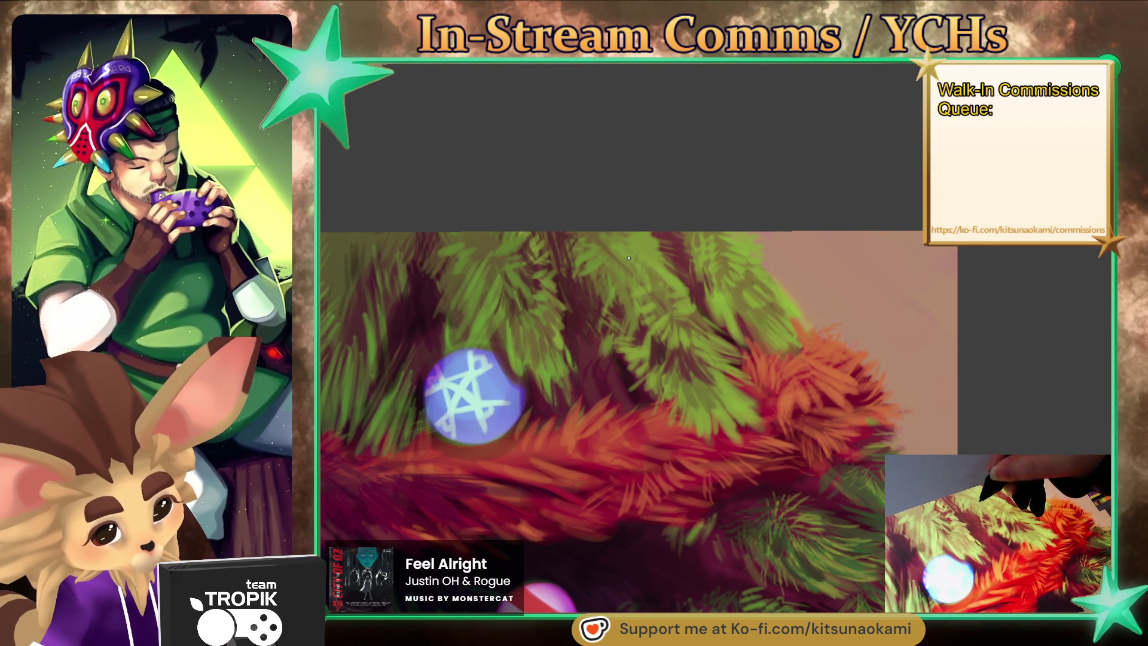
scroll(656, 302, down, 2)
scroll(747, 389, down, 2)
scroll(858, 473, down, 2)
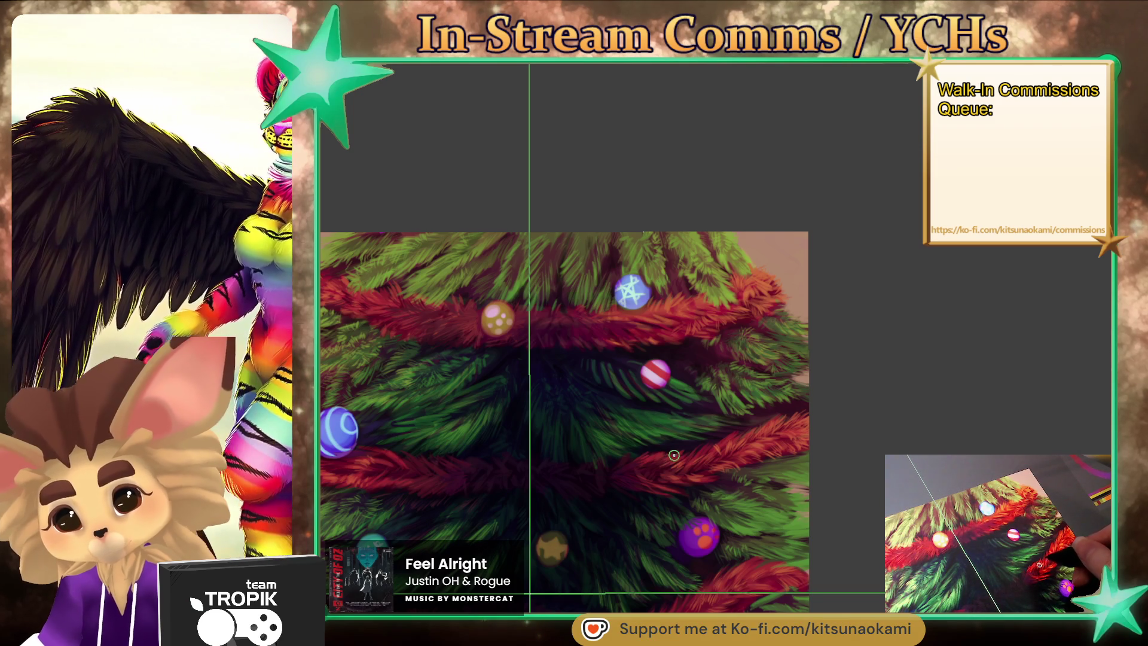
scroll(697, 425, up, 4)
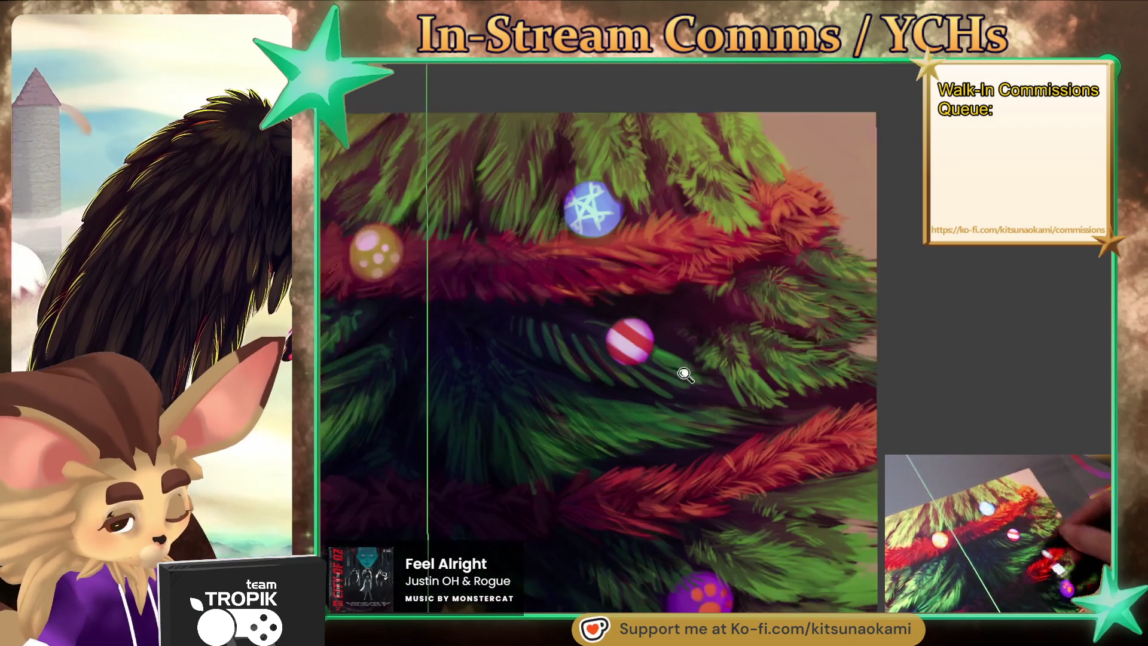
alt+click(538, 333)
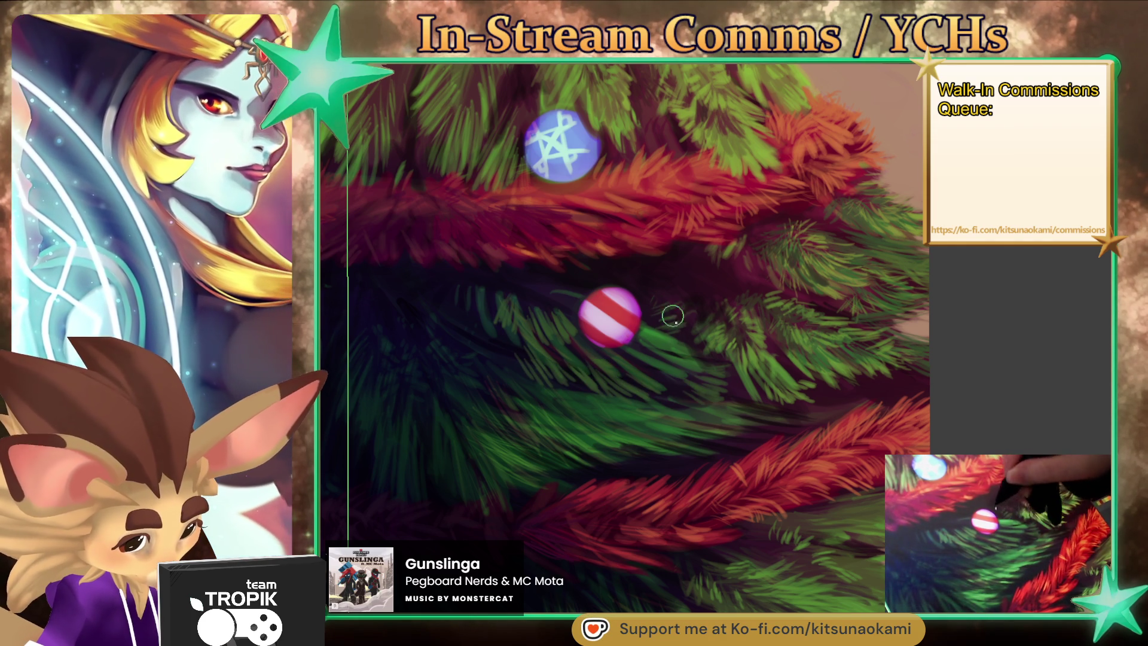
drag(720, 368, 645, 293)
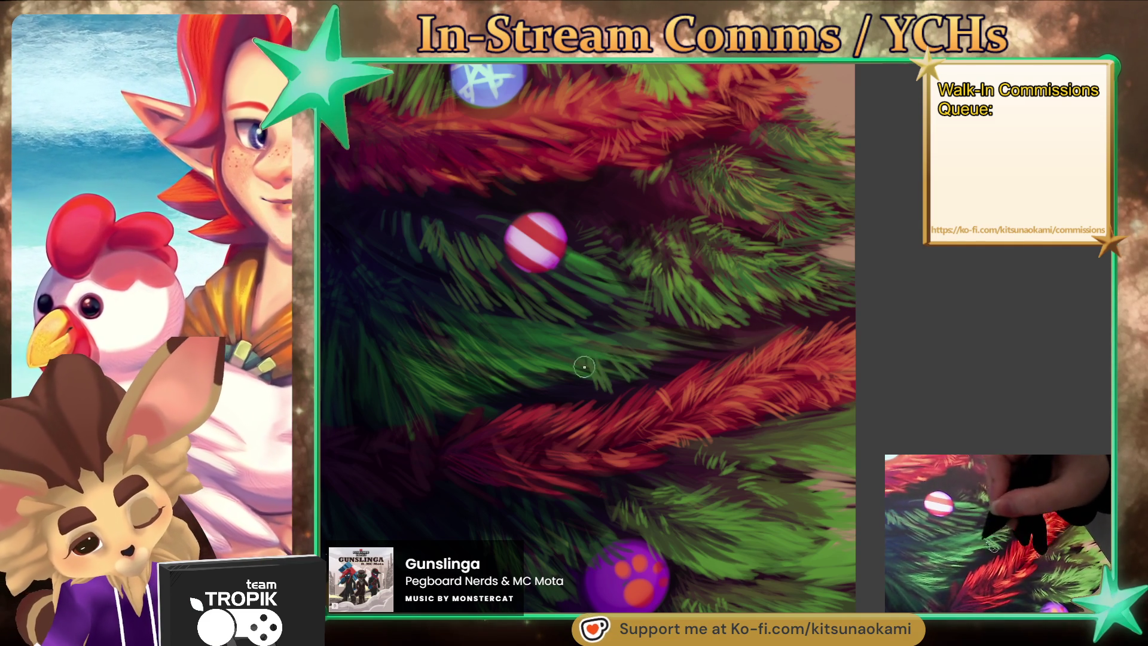
right_click(604, 374)
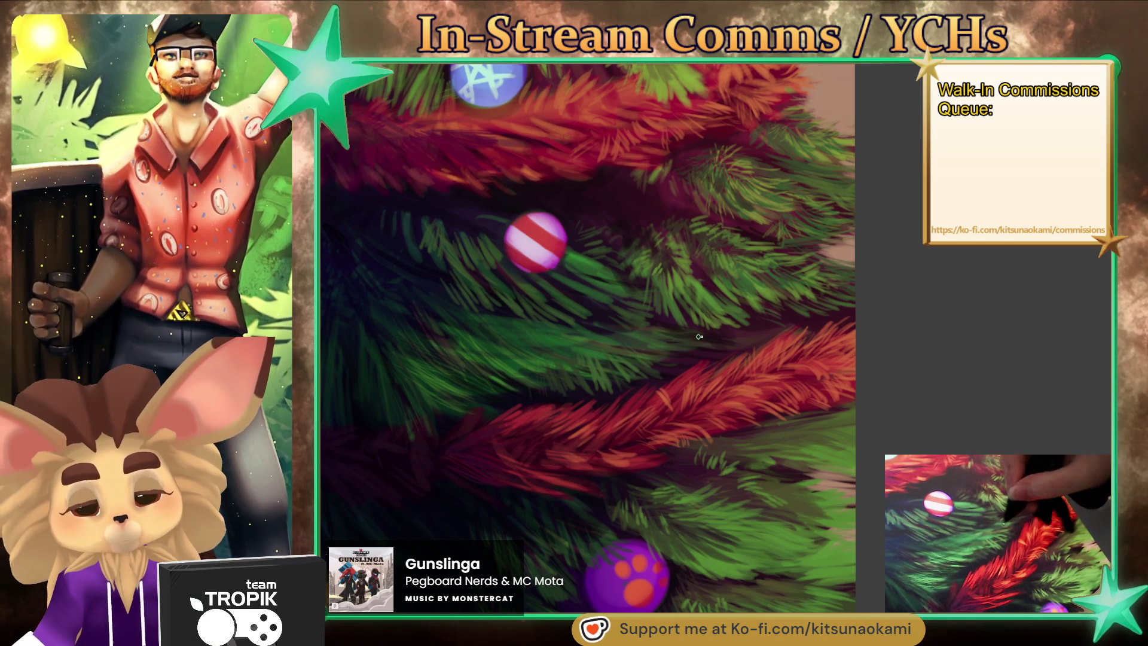
mouse_move(710, 421)
mouse_down()
mouse_move(672, 544)
mouse_move(758, 459)
mouse_move(798, 545)
mouse_up()
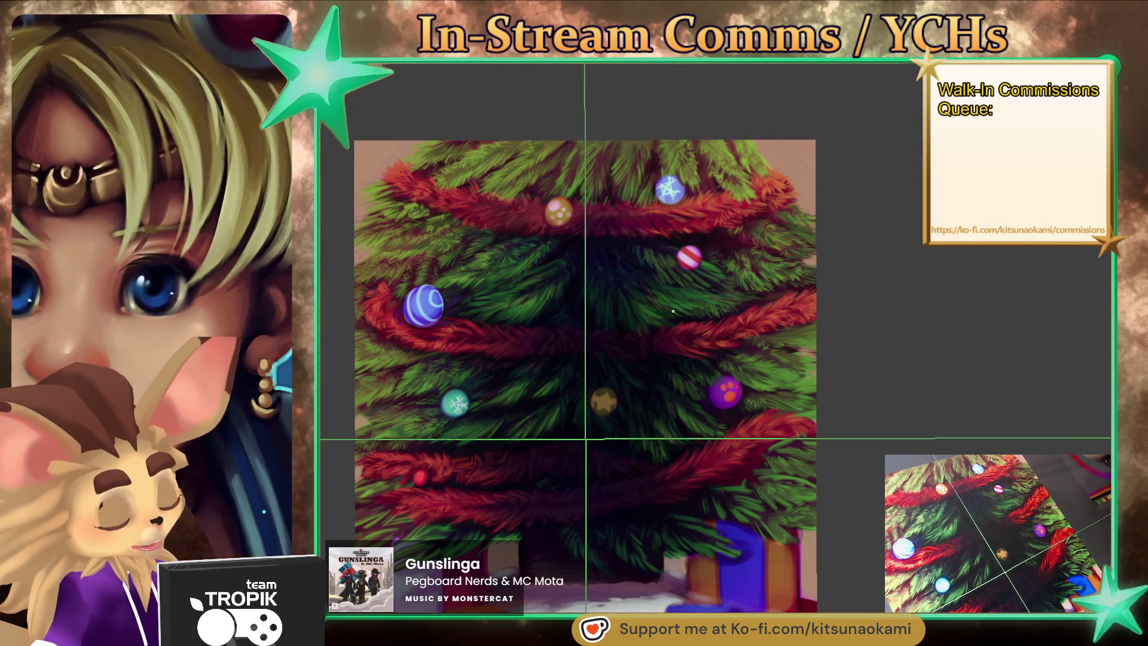
Enlarge the brush and hide the crosshair guide lines.
key(bracketright)
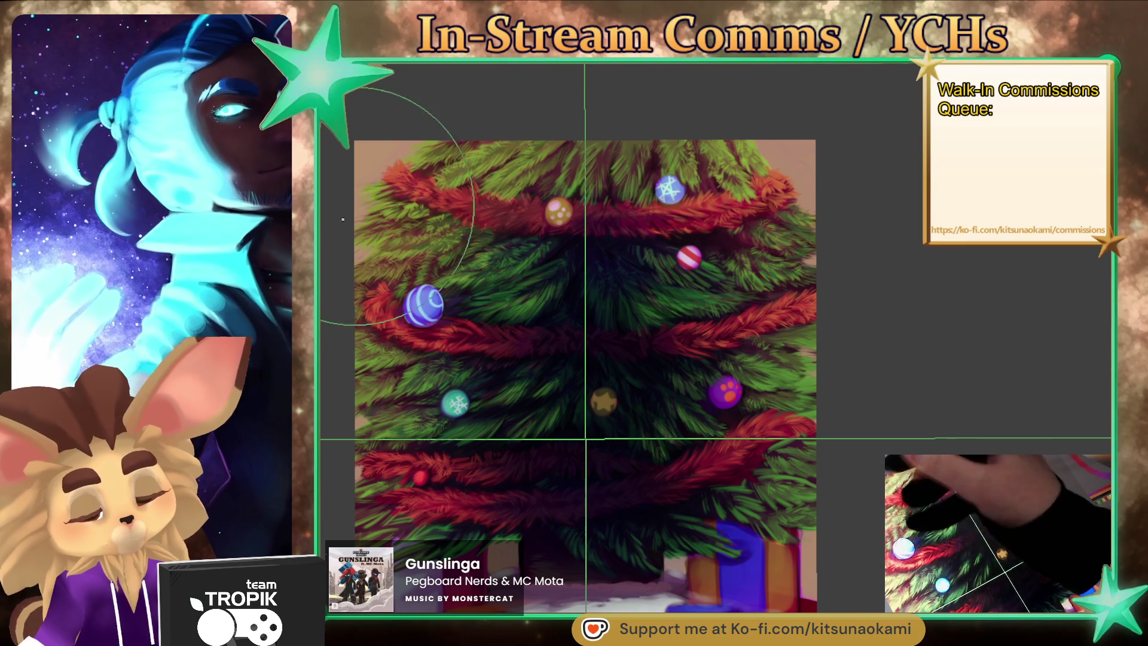
key(ctrl+semicolon)
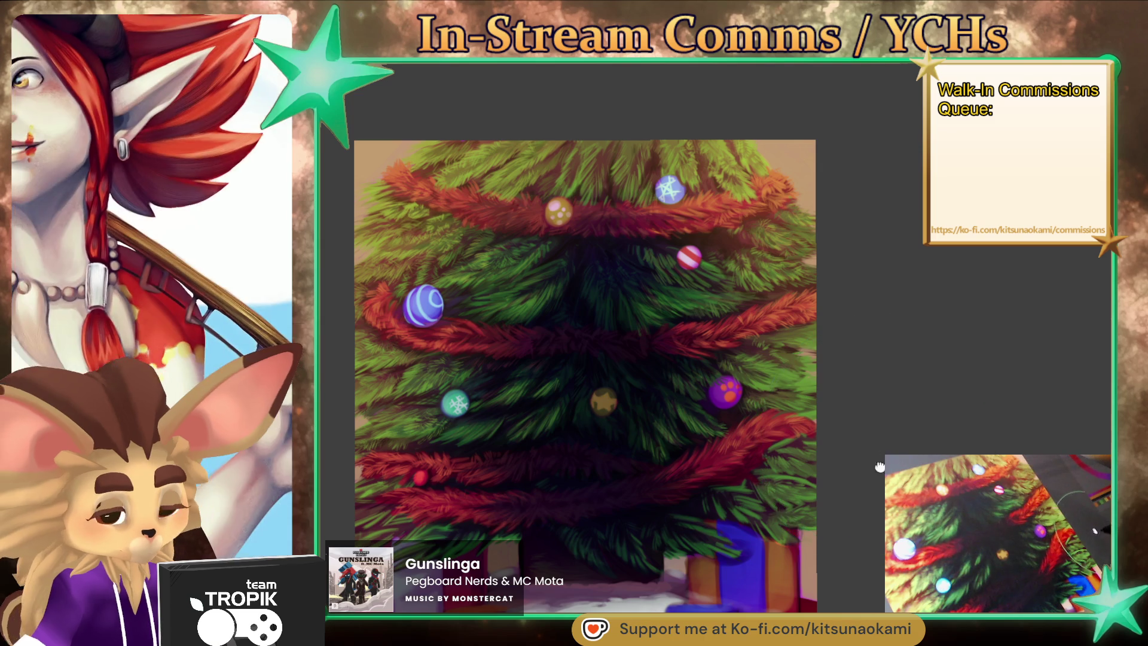
scroll(878, 466, down, 3)
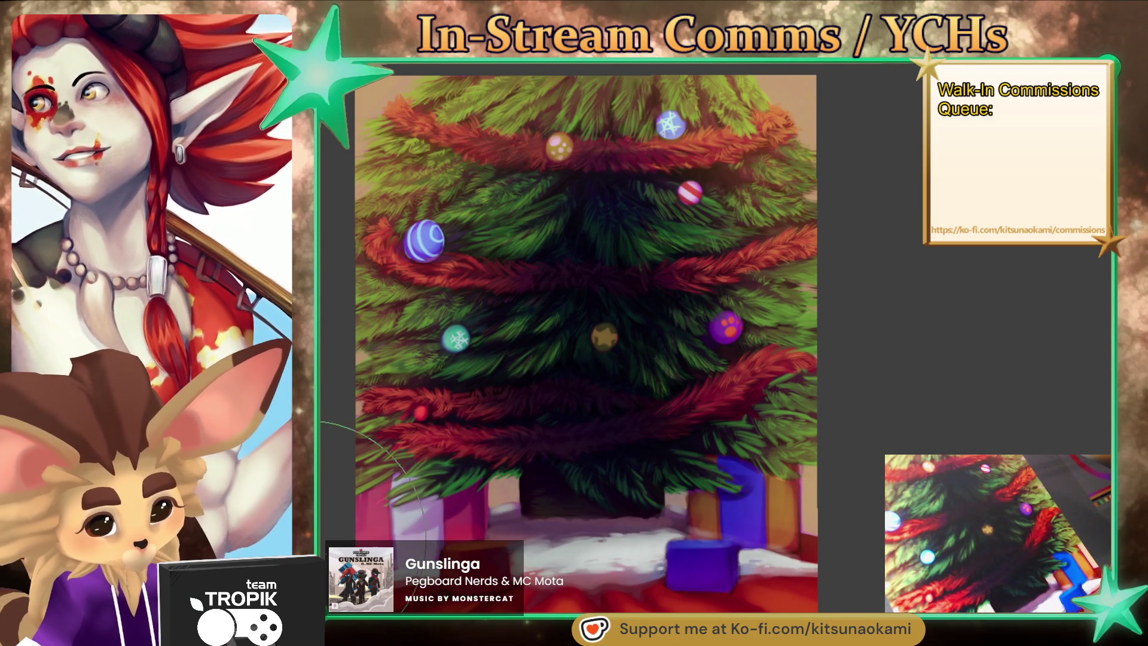
scroll(837, 497, down, 3)
scroll(837, 496, up, 2)
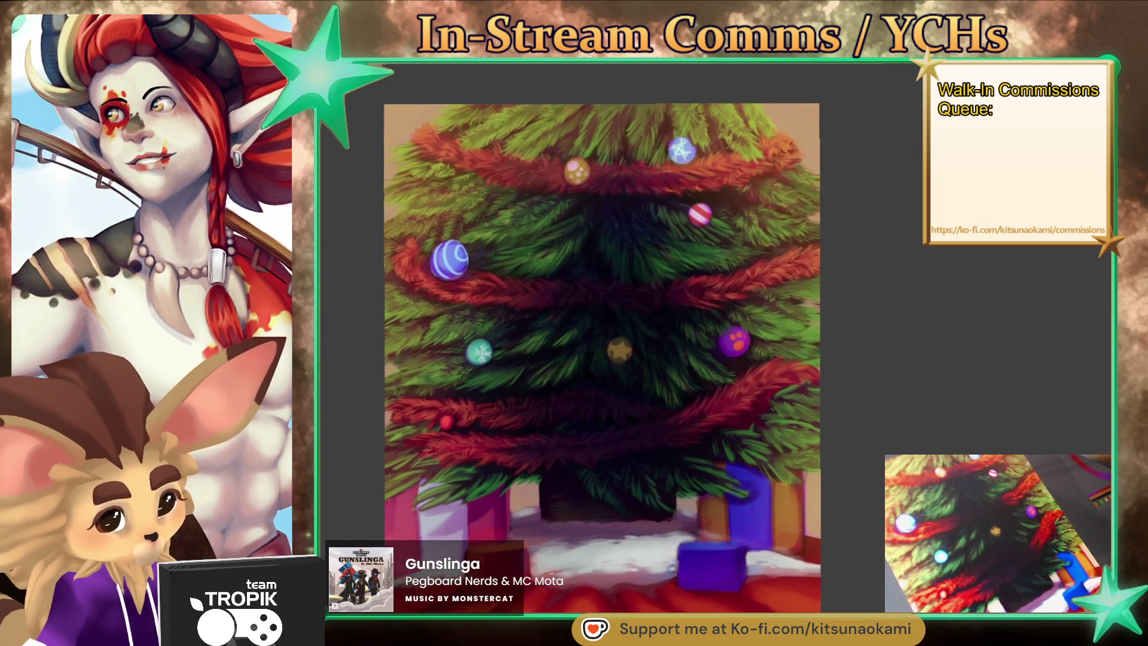
Rotate the canvas view and darken the strip along the bottom edge.
drag(598, 358, 583, 374)
scroll(869, 509, down, 2)
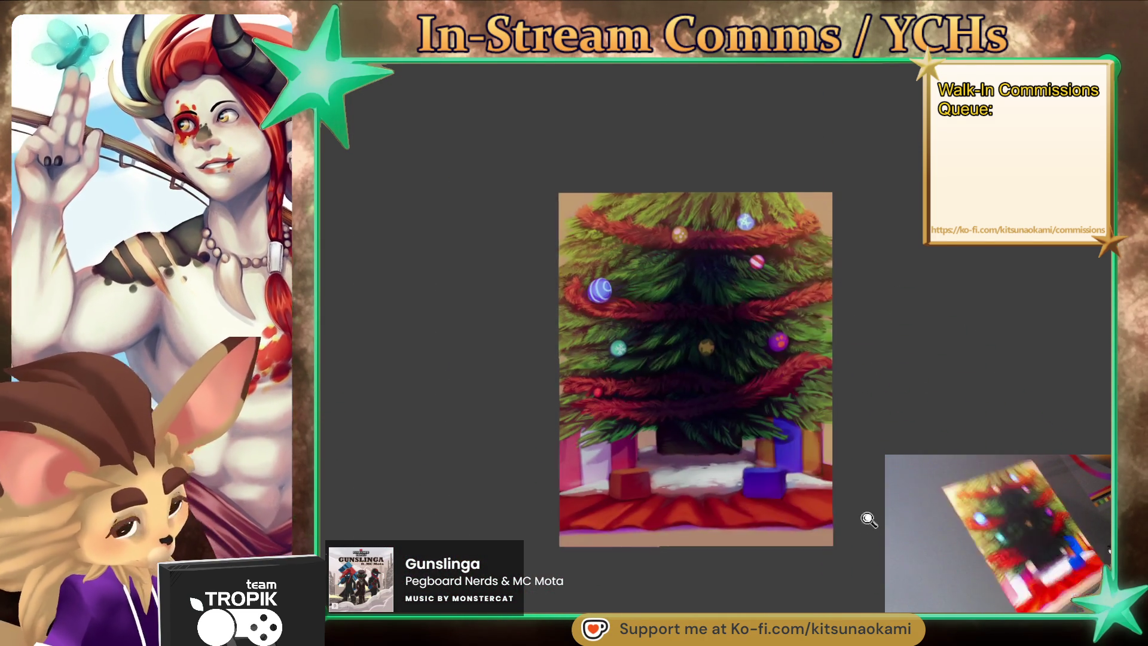
scroll(869, 509, up, 3)
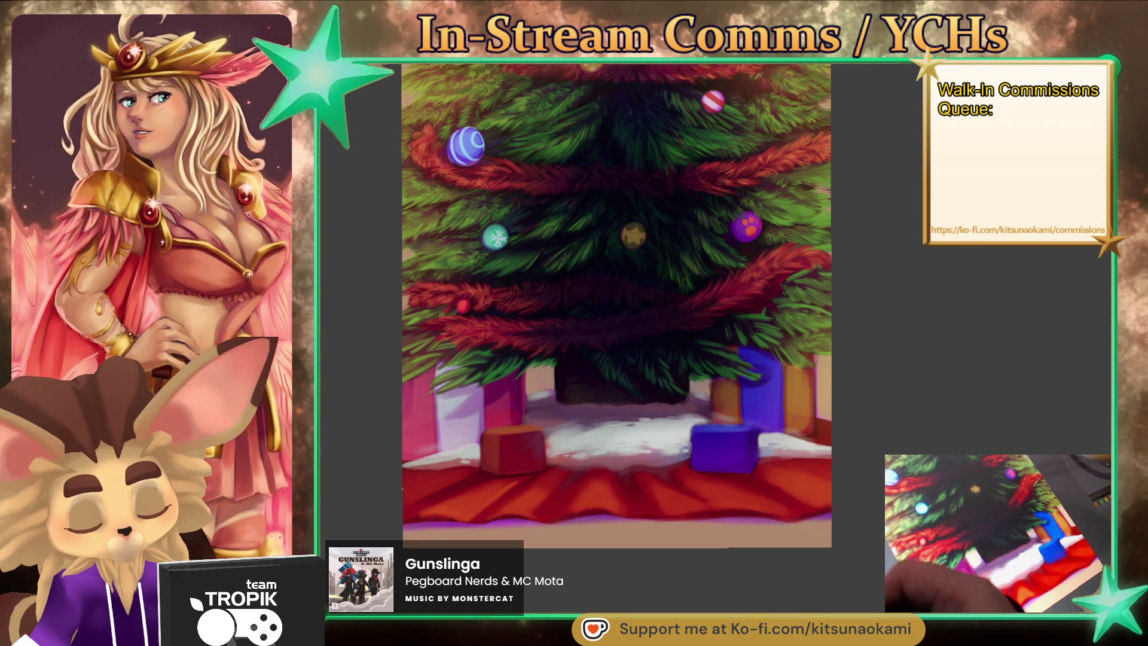
drag(1080, 305, 705, 418)
mouse_move(871, 359)
mouse_down()
mouse_move(474, 507)
mouse_move(725, 410)
mouse_move(894, 325)
mouse_up()
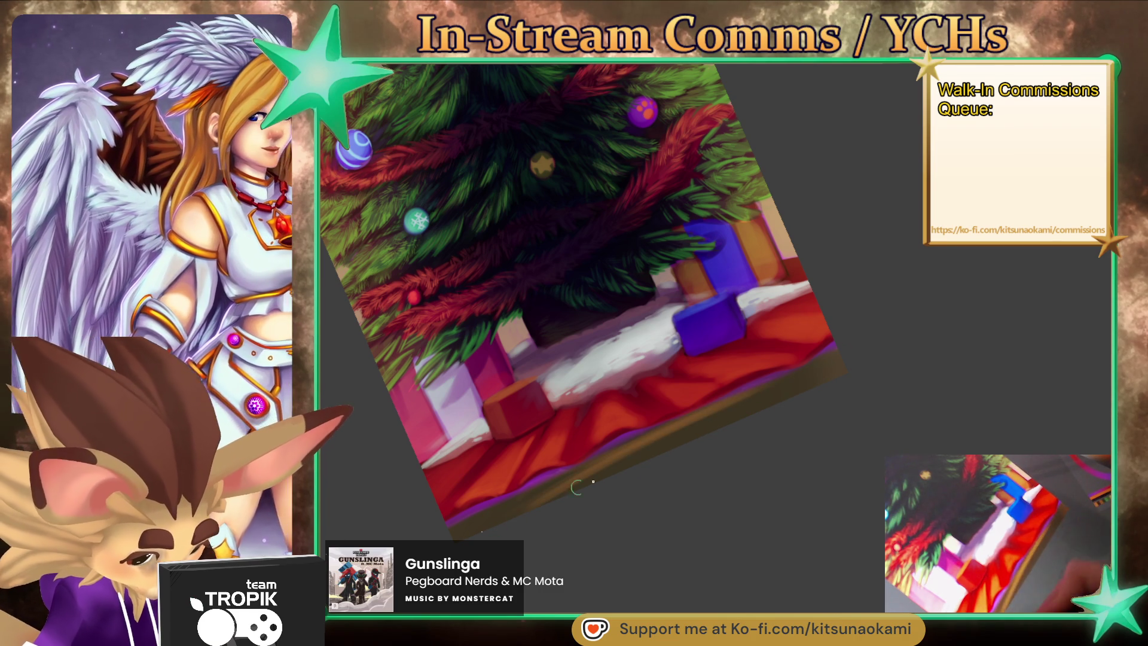
Sample a brown and paint the floor strip beneath the red tree skirt.
drag(805, 391, 849, 369)
drag(680, 421, 526, 496)
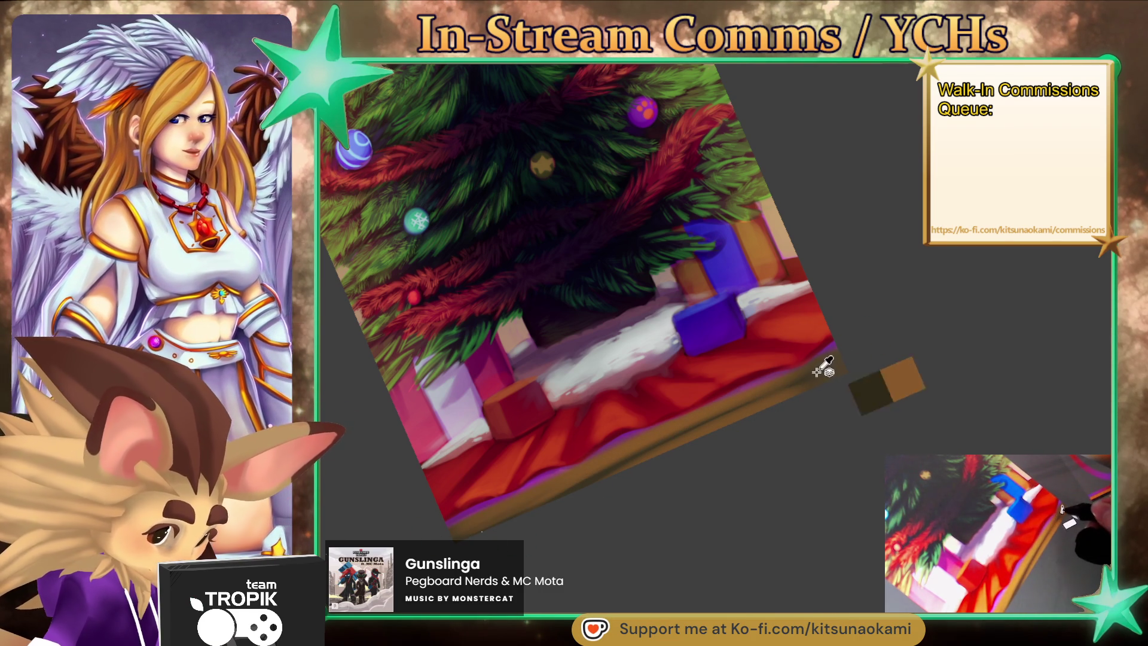
ctrl+click(828, 362)
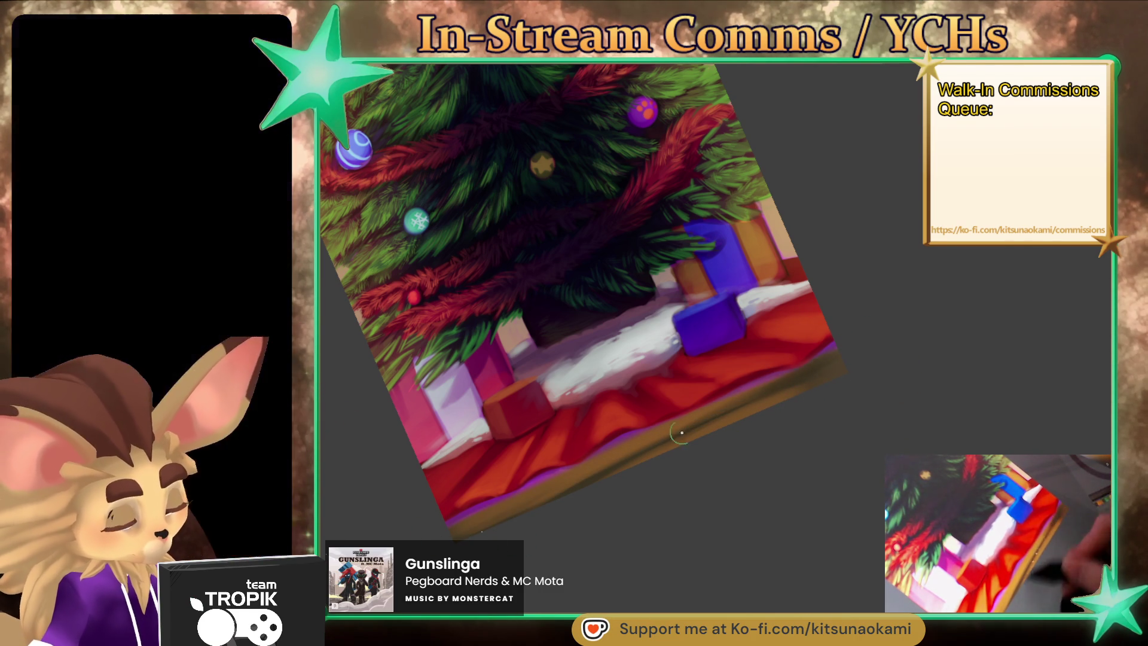
mouse_move(646, 443)
mouse_down()
mouse_move(514, 496)
mouse_move(600, 452)
mouse_up()
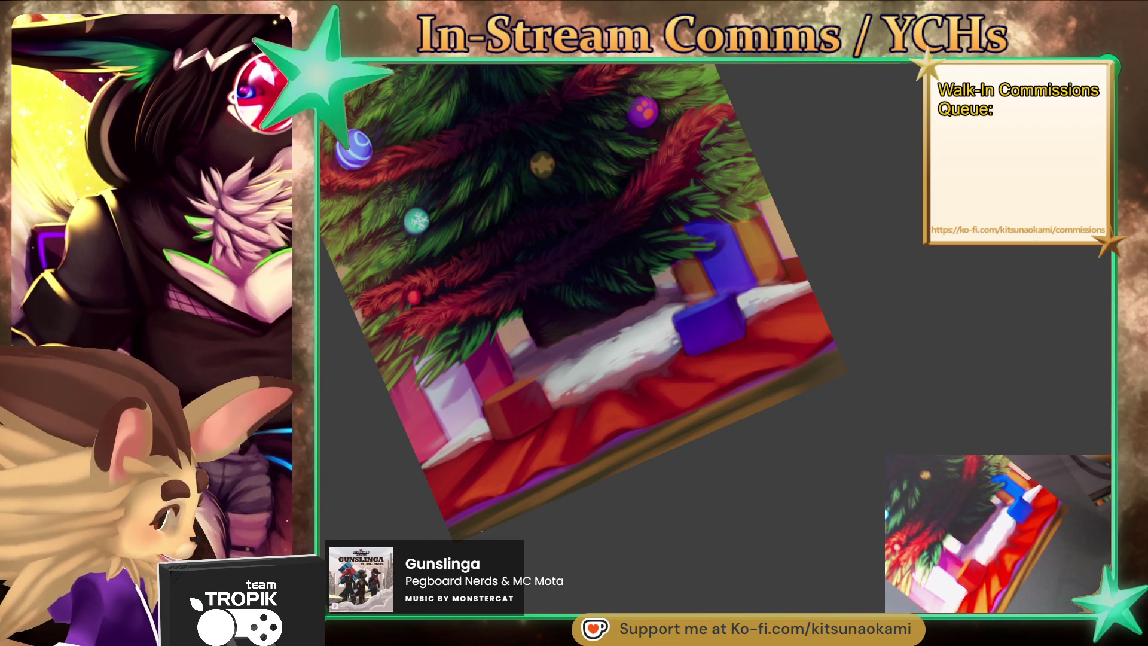
scroll(691, 432, up, 3)
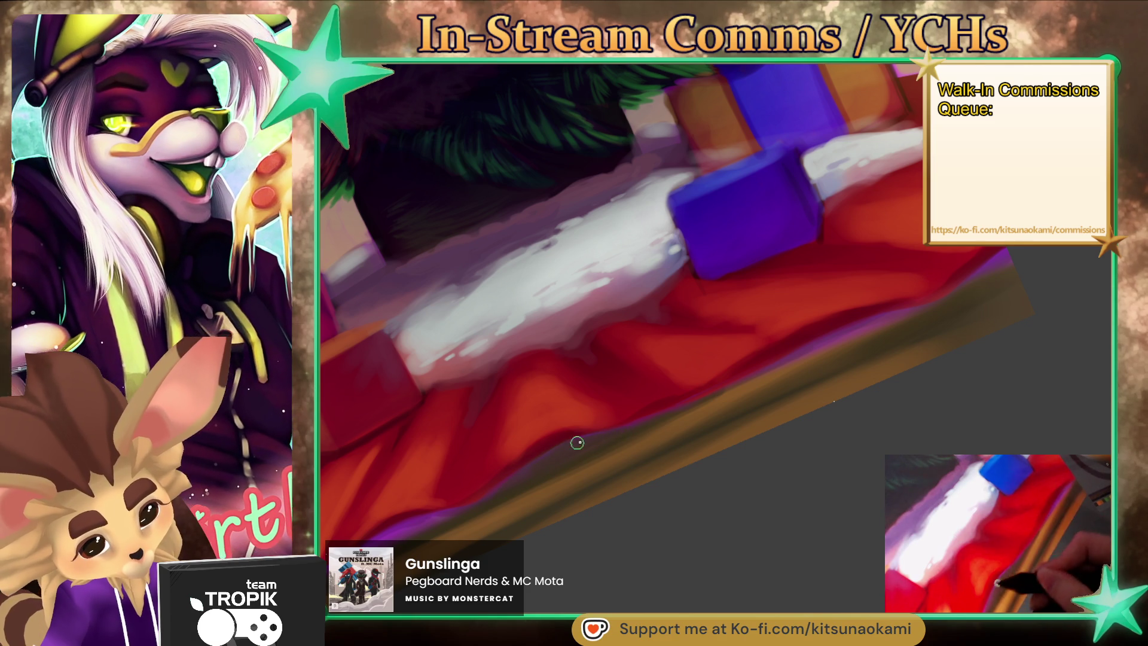
mouse_move(649, 436)
mouse_down()
mouse_move(677, 432)
mouse_move(606, 453)
mouse_up()
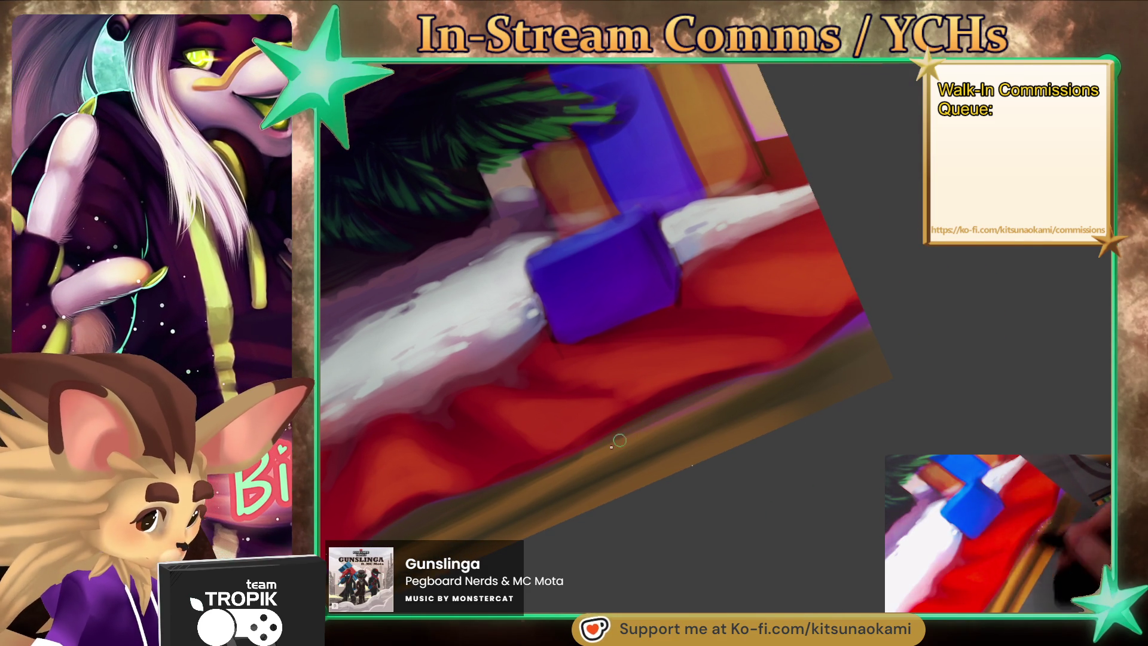
Enlarge the brush and zoom out to review the presents and the tree's lower half.
key(bracketright)
key(bracketright)
key(bracketright)
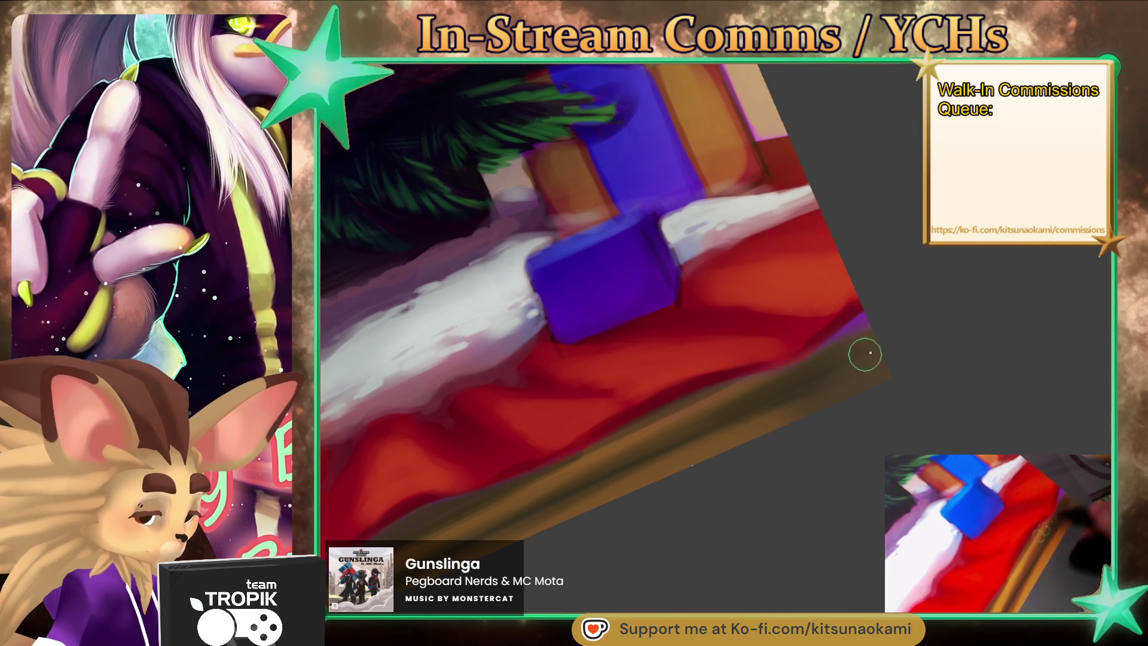
drag(787, 379, 698, 475)
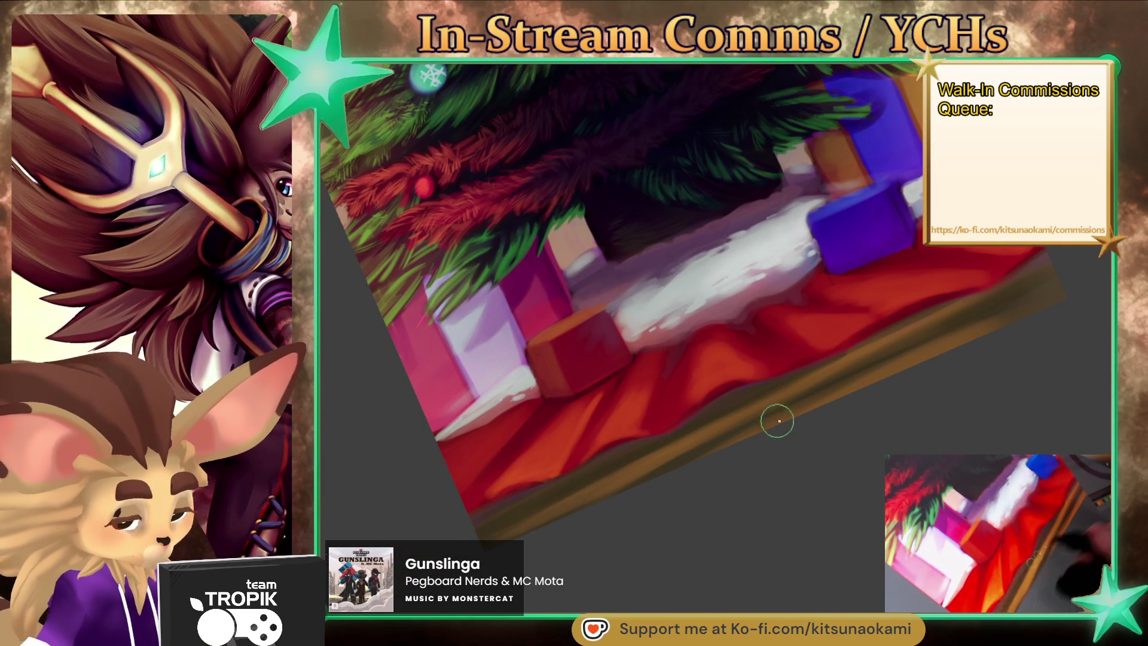
drag(751, 418, 738, 496)
drag(745, 559, 807, 476)
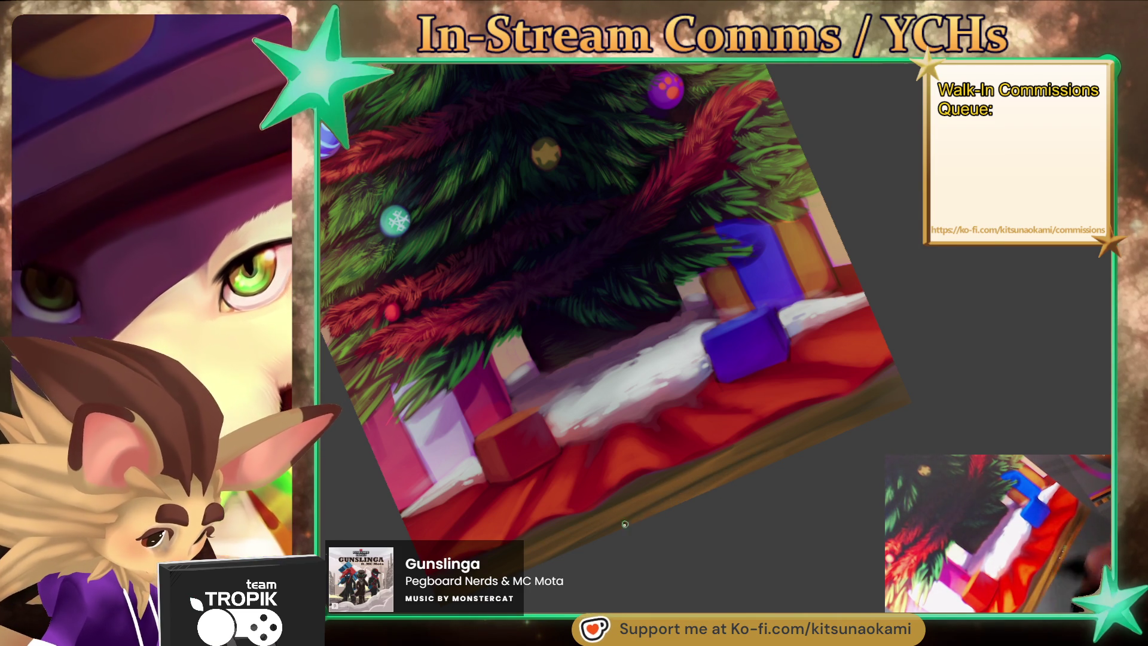
scroll(820, 428, down, 5)
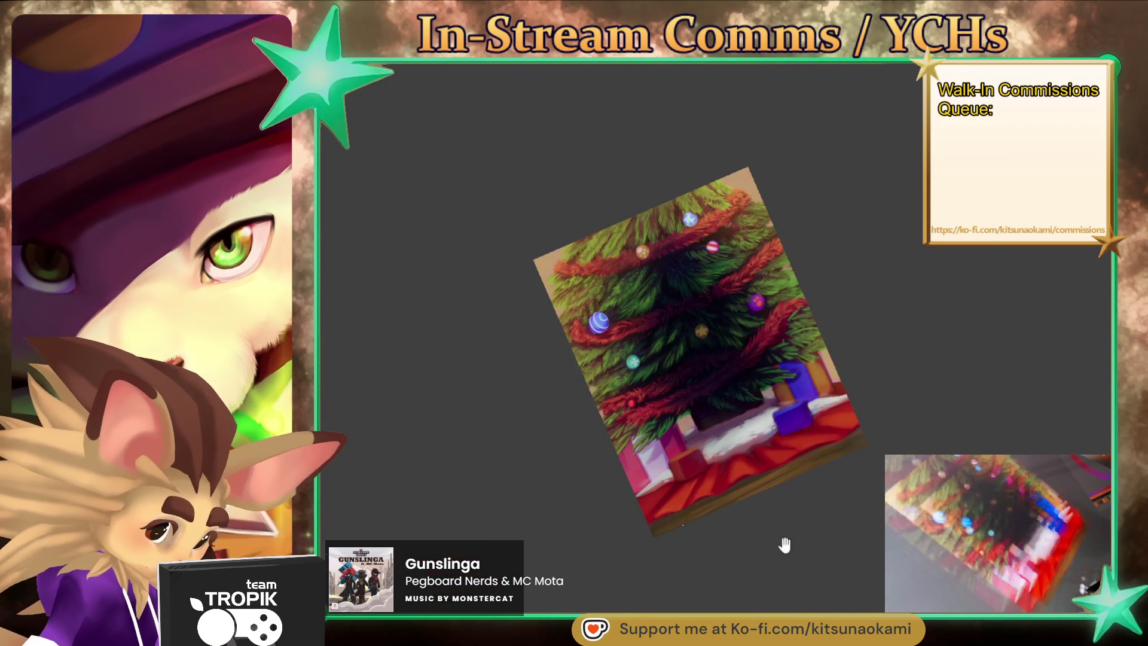
drag(751, 554, 858, 436)
scroll(859, 436, up, 3)
scroll(799, 551, up, 2)
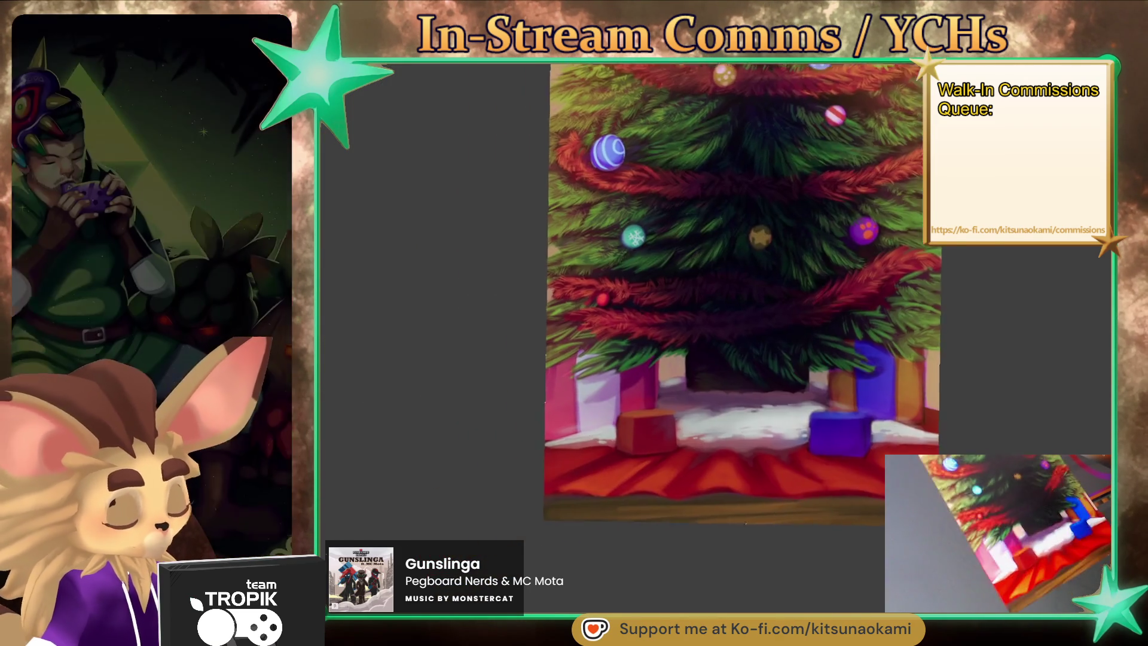
drag(799, 551, 743, 436)
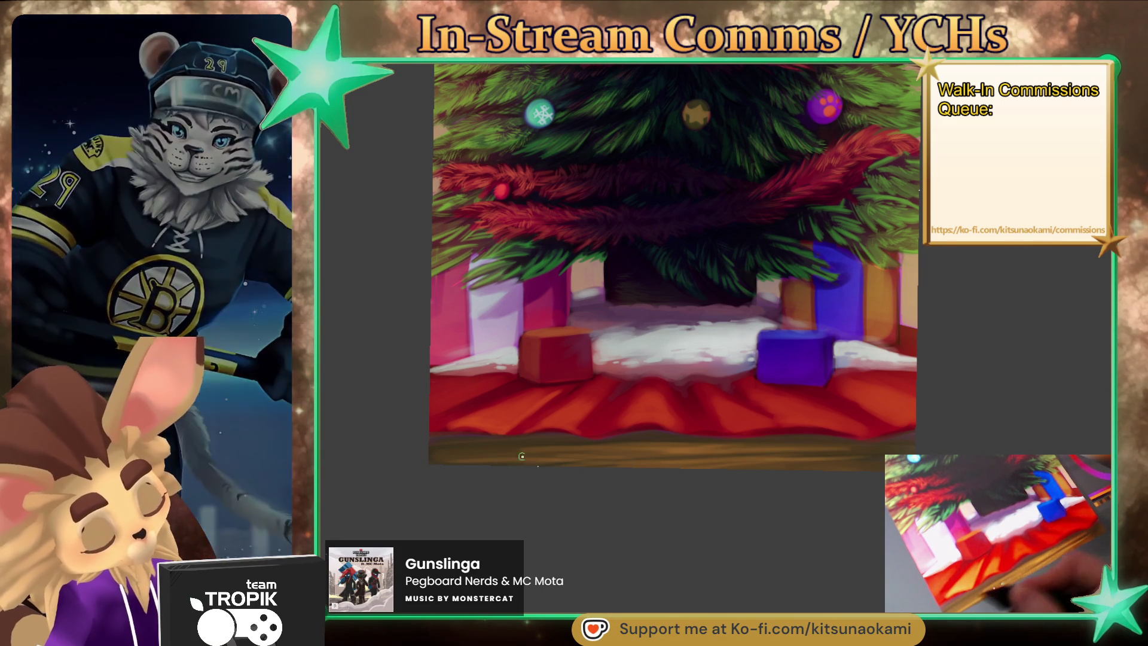
scroll(804, 508, up, 1)
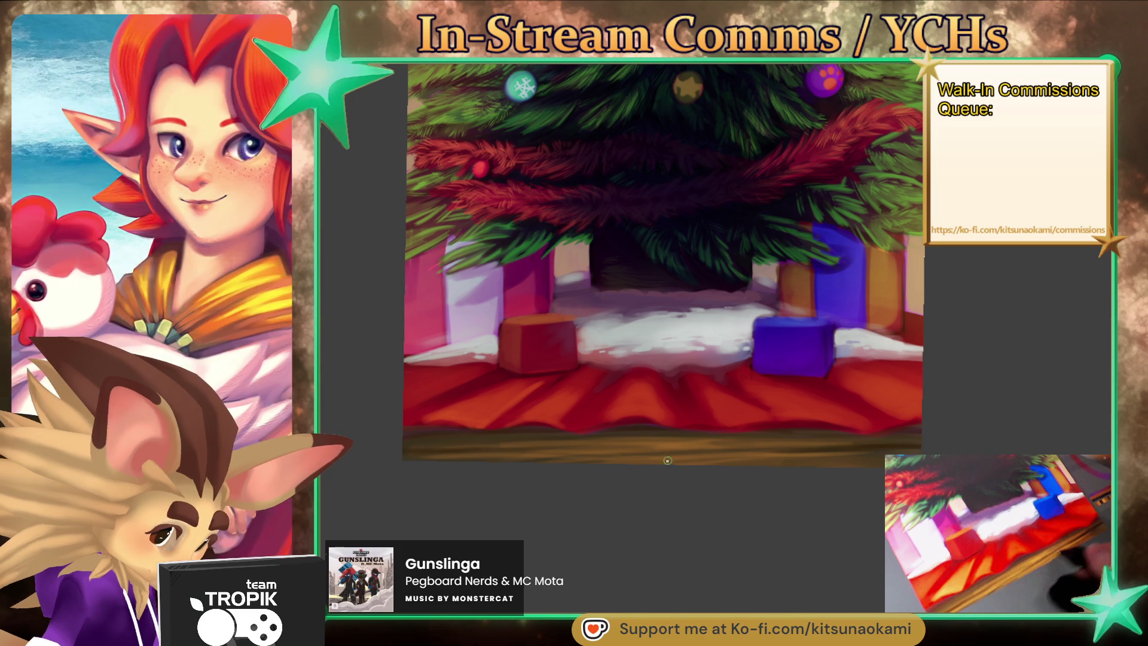
scroll(833, 464, down, 2)
scroll(833, 465, down, 2)
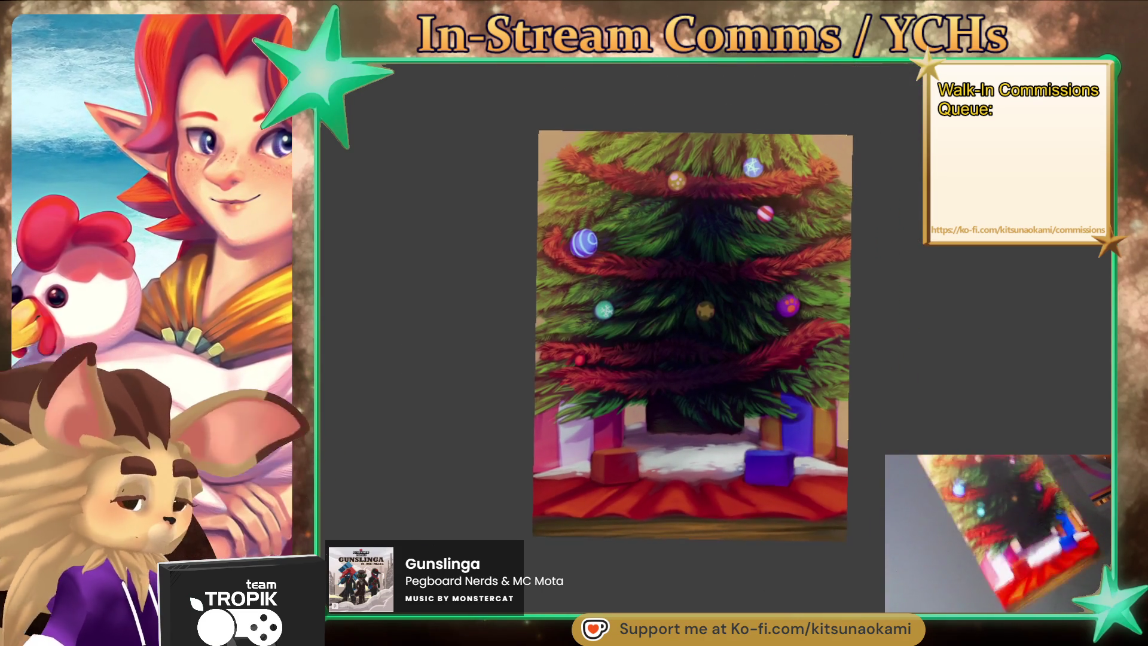
scroll(833, 465, down, 2)
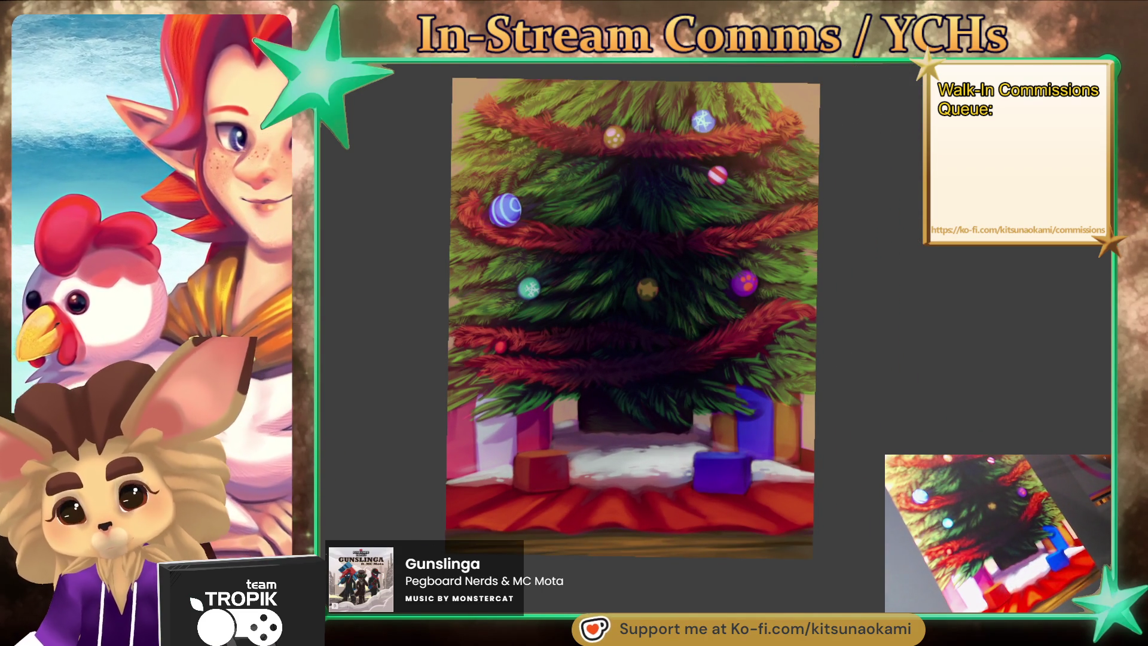